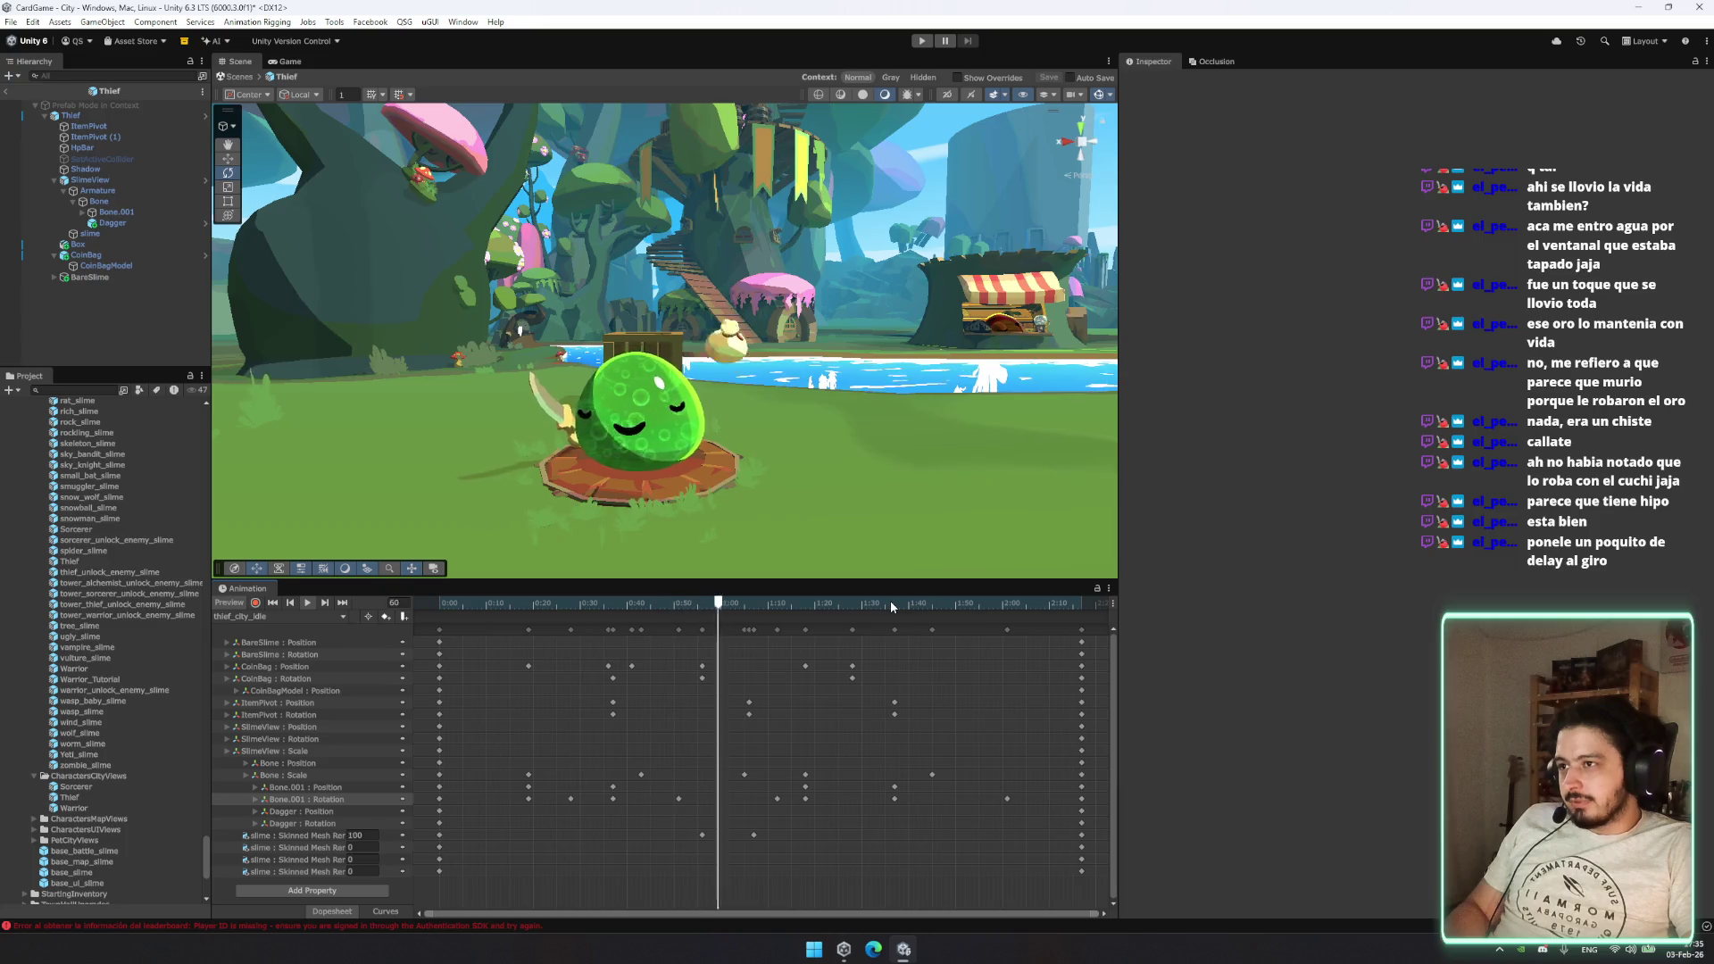
Step: Shift the Bone.001 keys from 1:35 to about 1:30 and adjust the later Bone.001 position and rotation keys
{"action": "left_click", "coordinate": [892, 789]}
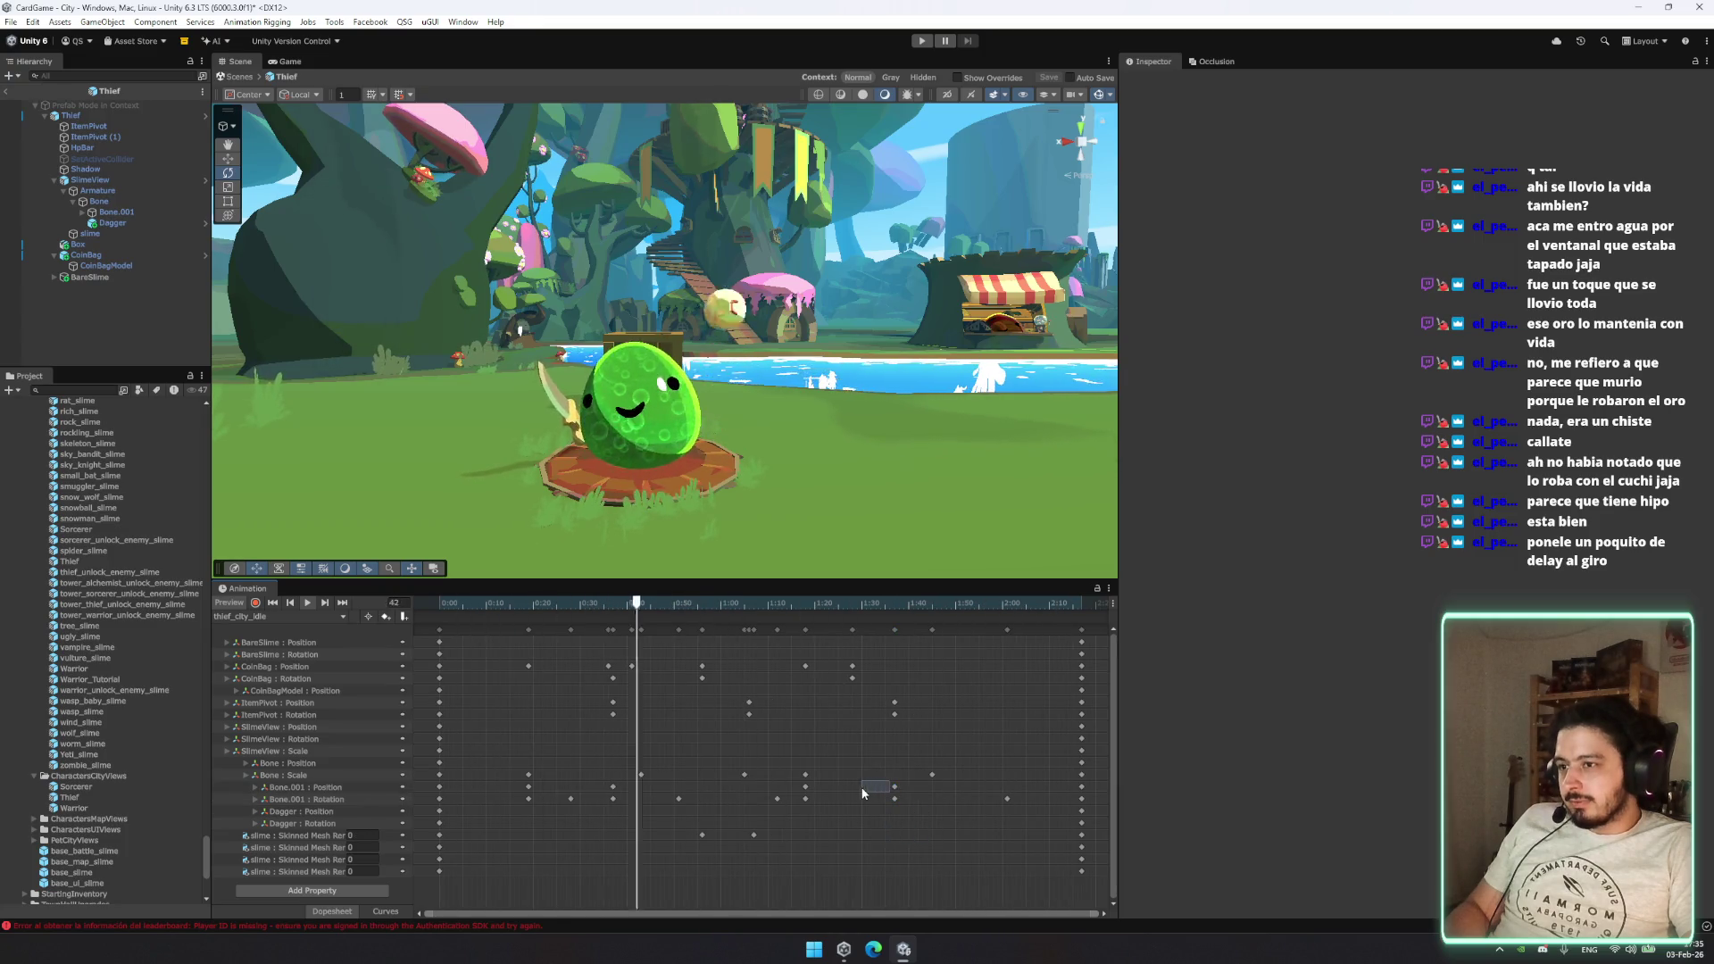
{"action": "left_click_drag", "start_coordinate": [895, 799], "coordinate": [865, 789]}
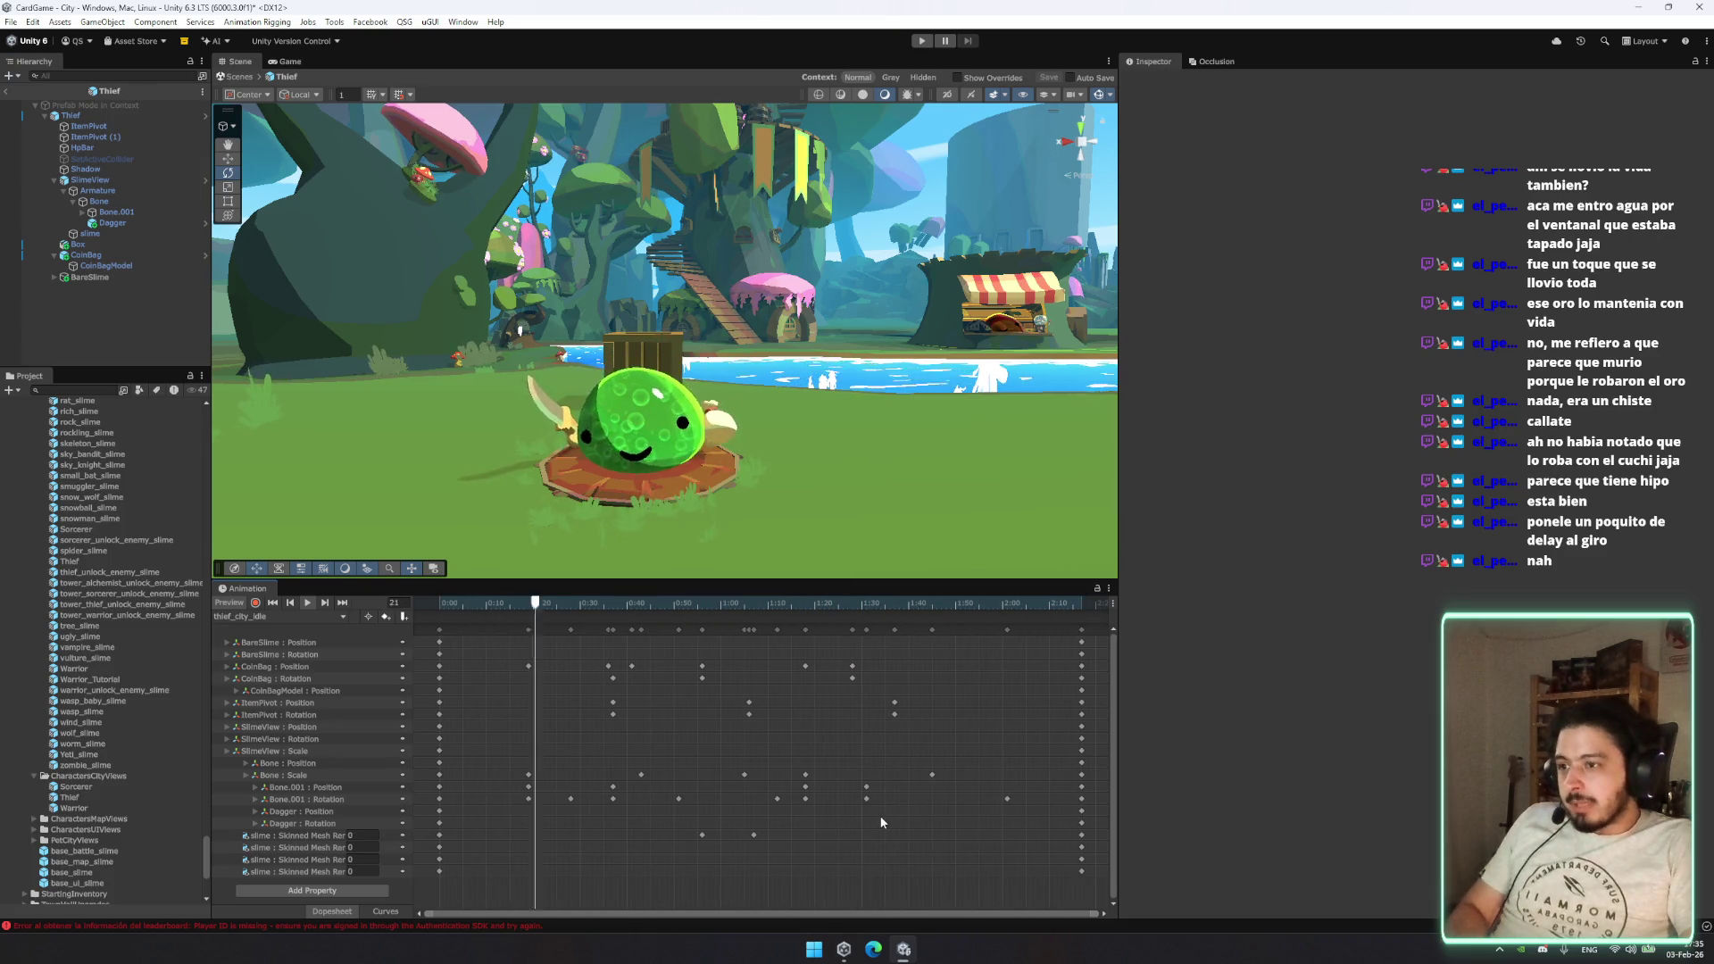
{"action": "mouse_move", "coordinate": [795, 781]}
{"action": "left_mouse_down"}
{"action": "mouse_move", "coordinate": [870, 822]}
{"action": "mouse_move", "coordinate": [1004, 819]}
{"action": "mouse_move", "coordinate": [962, 817]}
{"action": "left_mouse_up"}
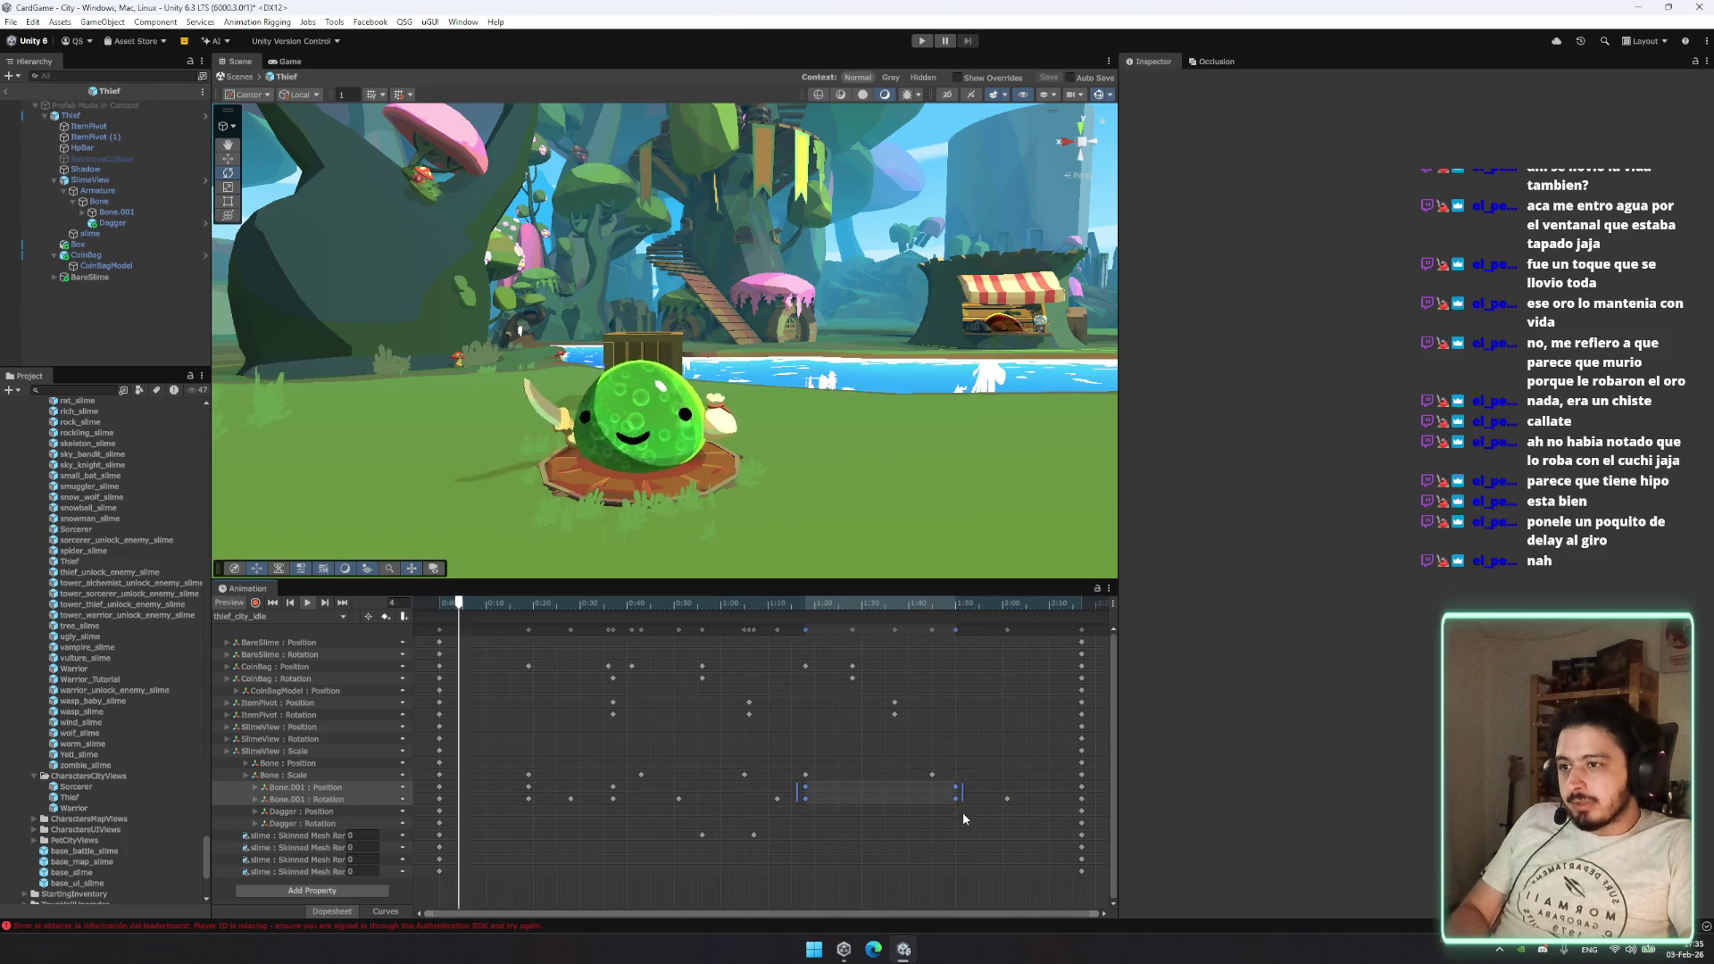
{"action": "left_click", "coordinate": [974, 839]}
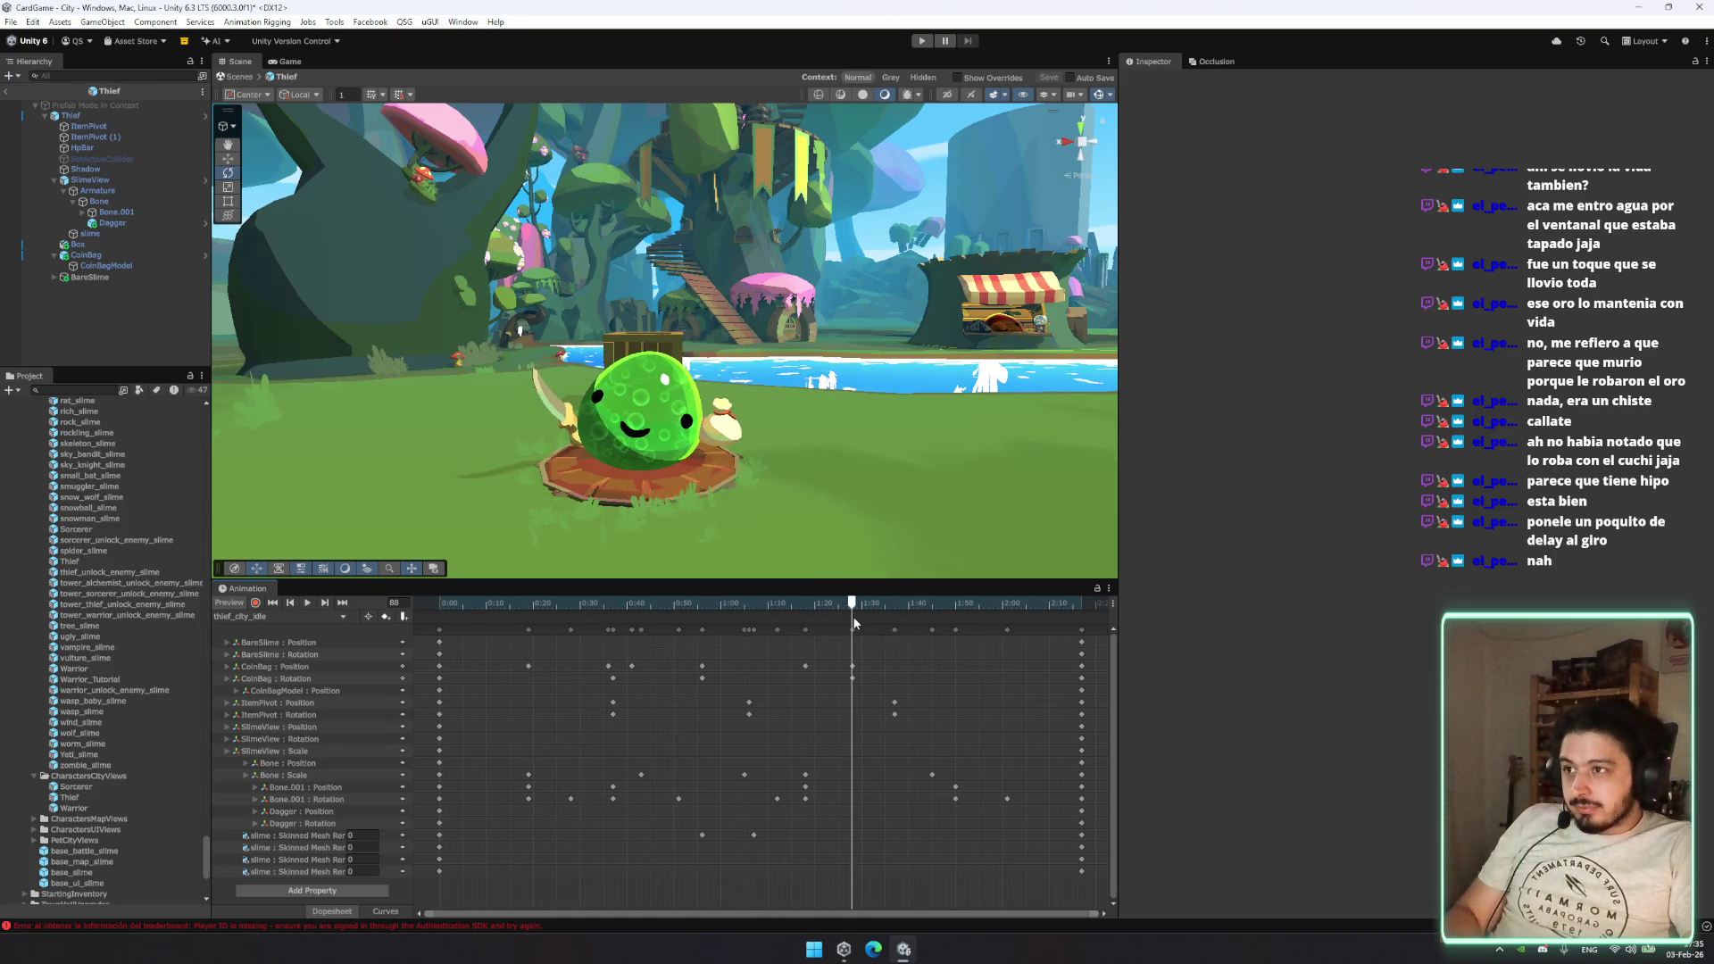
Step: Move the CoinBag : Position key from 1:28 to 1:37 and replay the thief_city_idle preview
{"action": "left_click_drag", "start_coordinate": [854, 623], "coordinate": [818, 622]}
{"action": "left_click", "coordinate": [852, 667]}
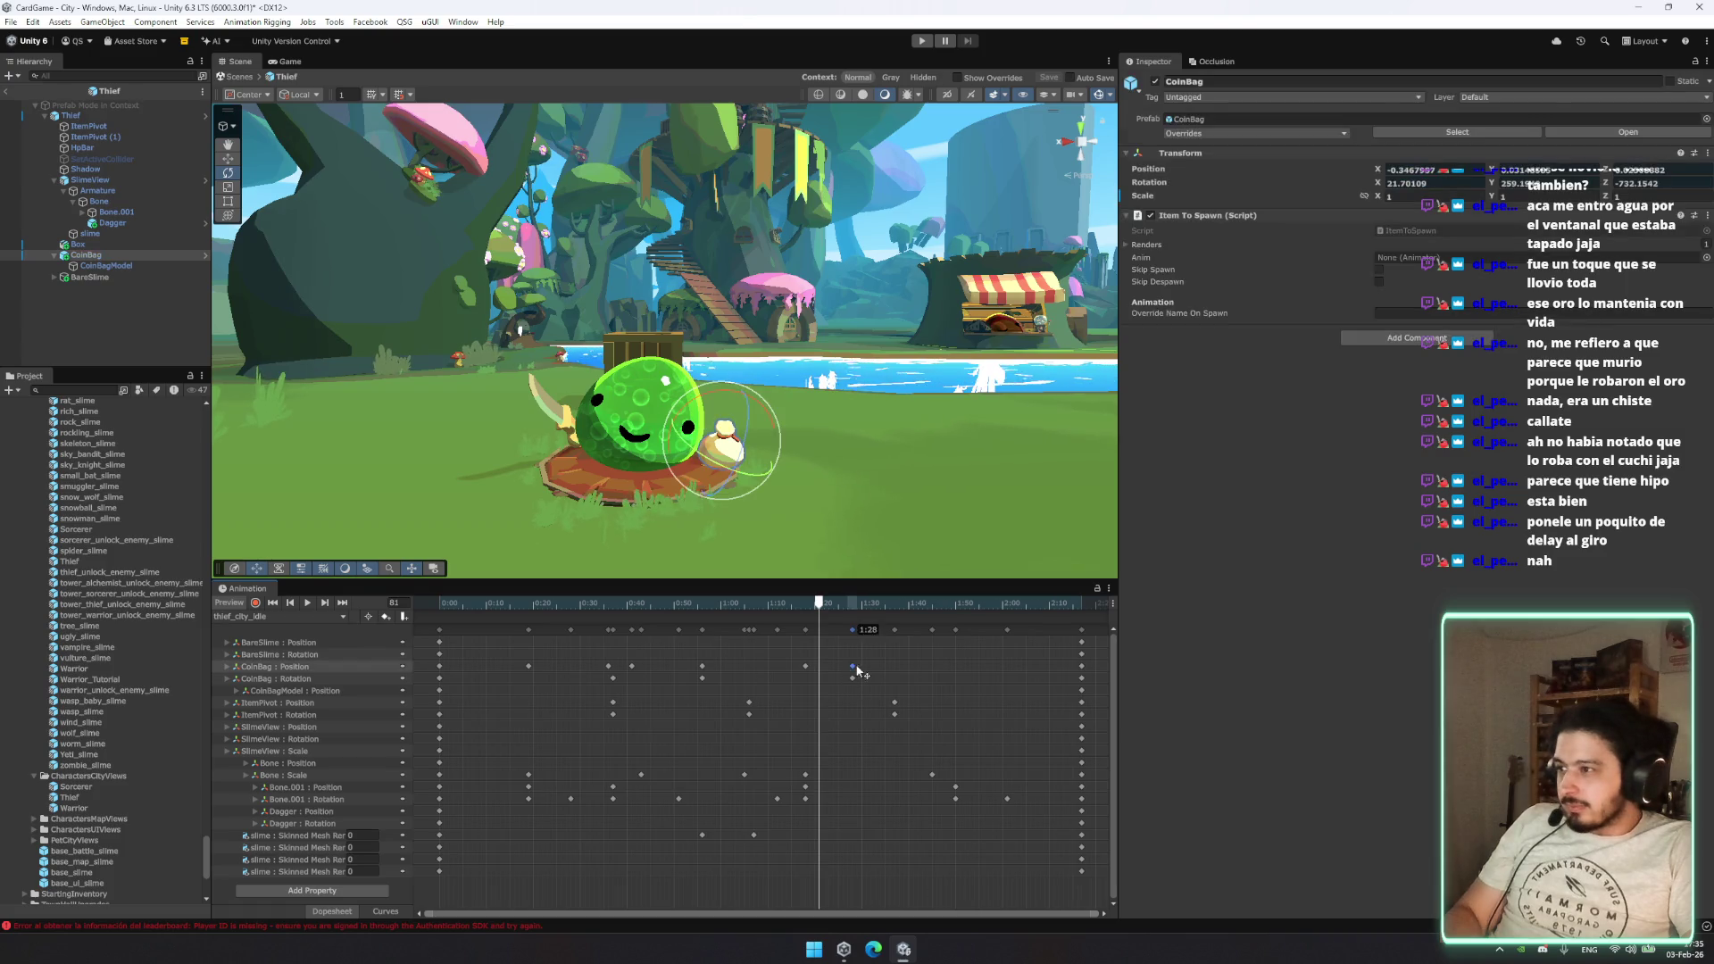
{"action": "left_click", "coordinate": [307, 603]}
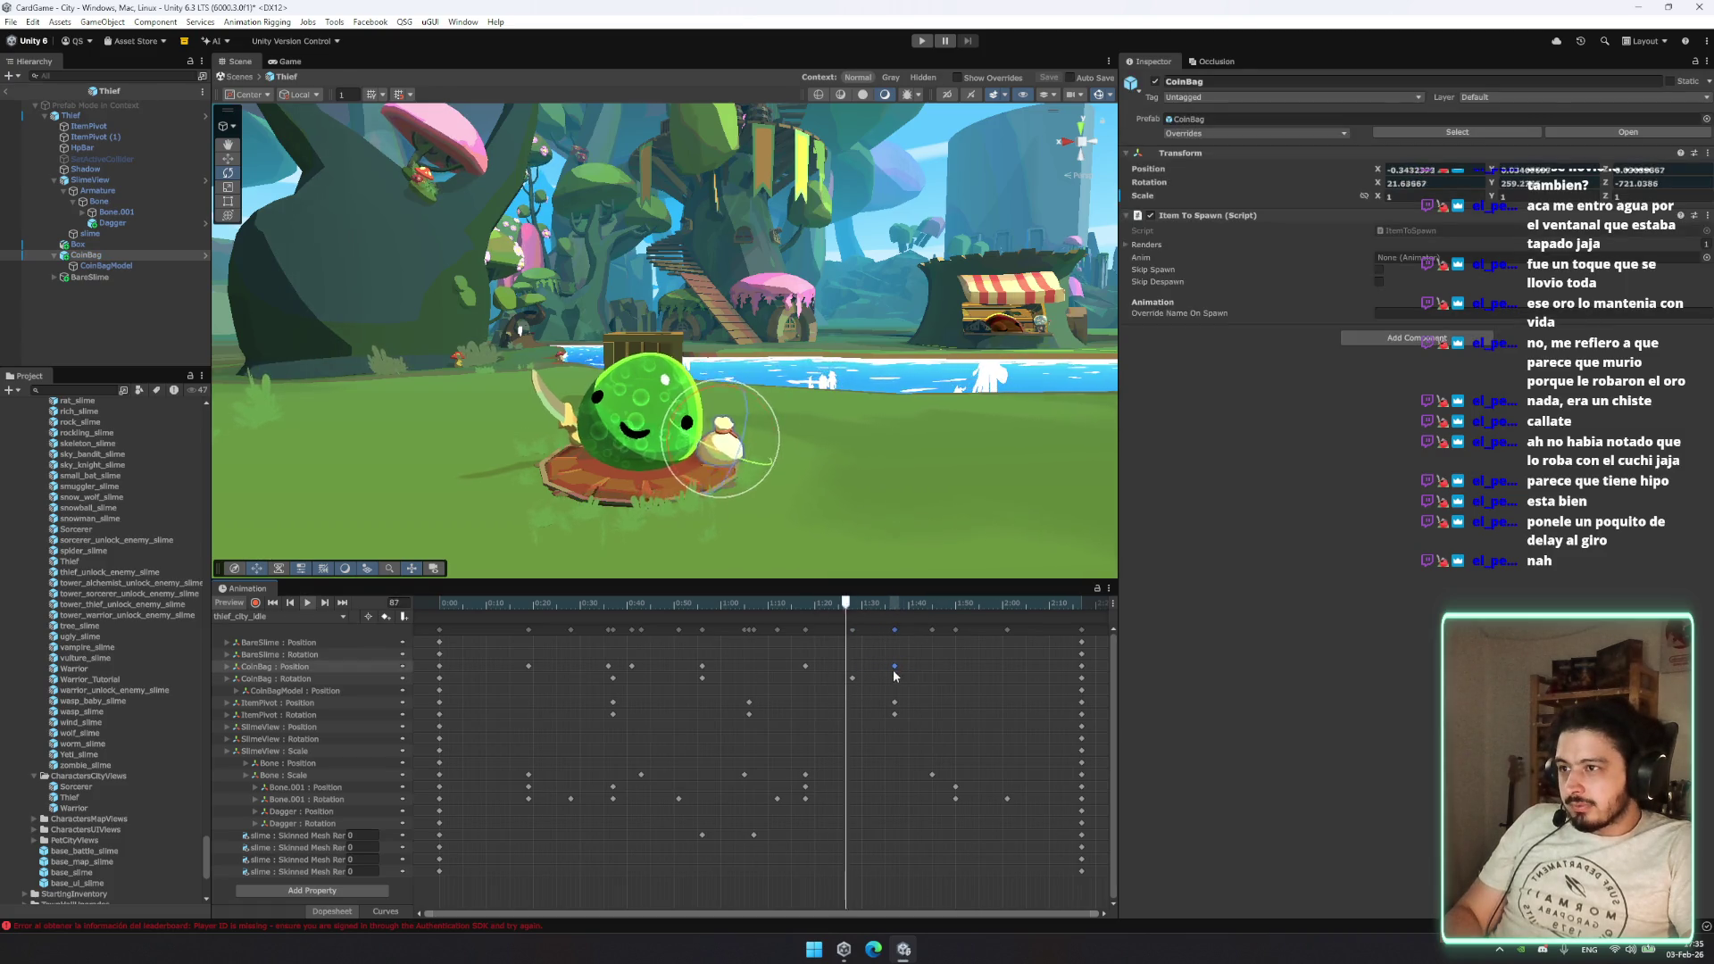
{"action": "left_click", "coordinate": [689, 558]}
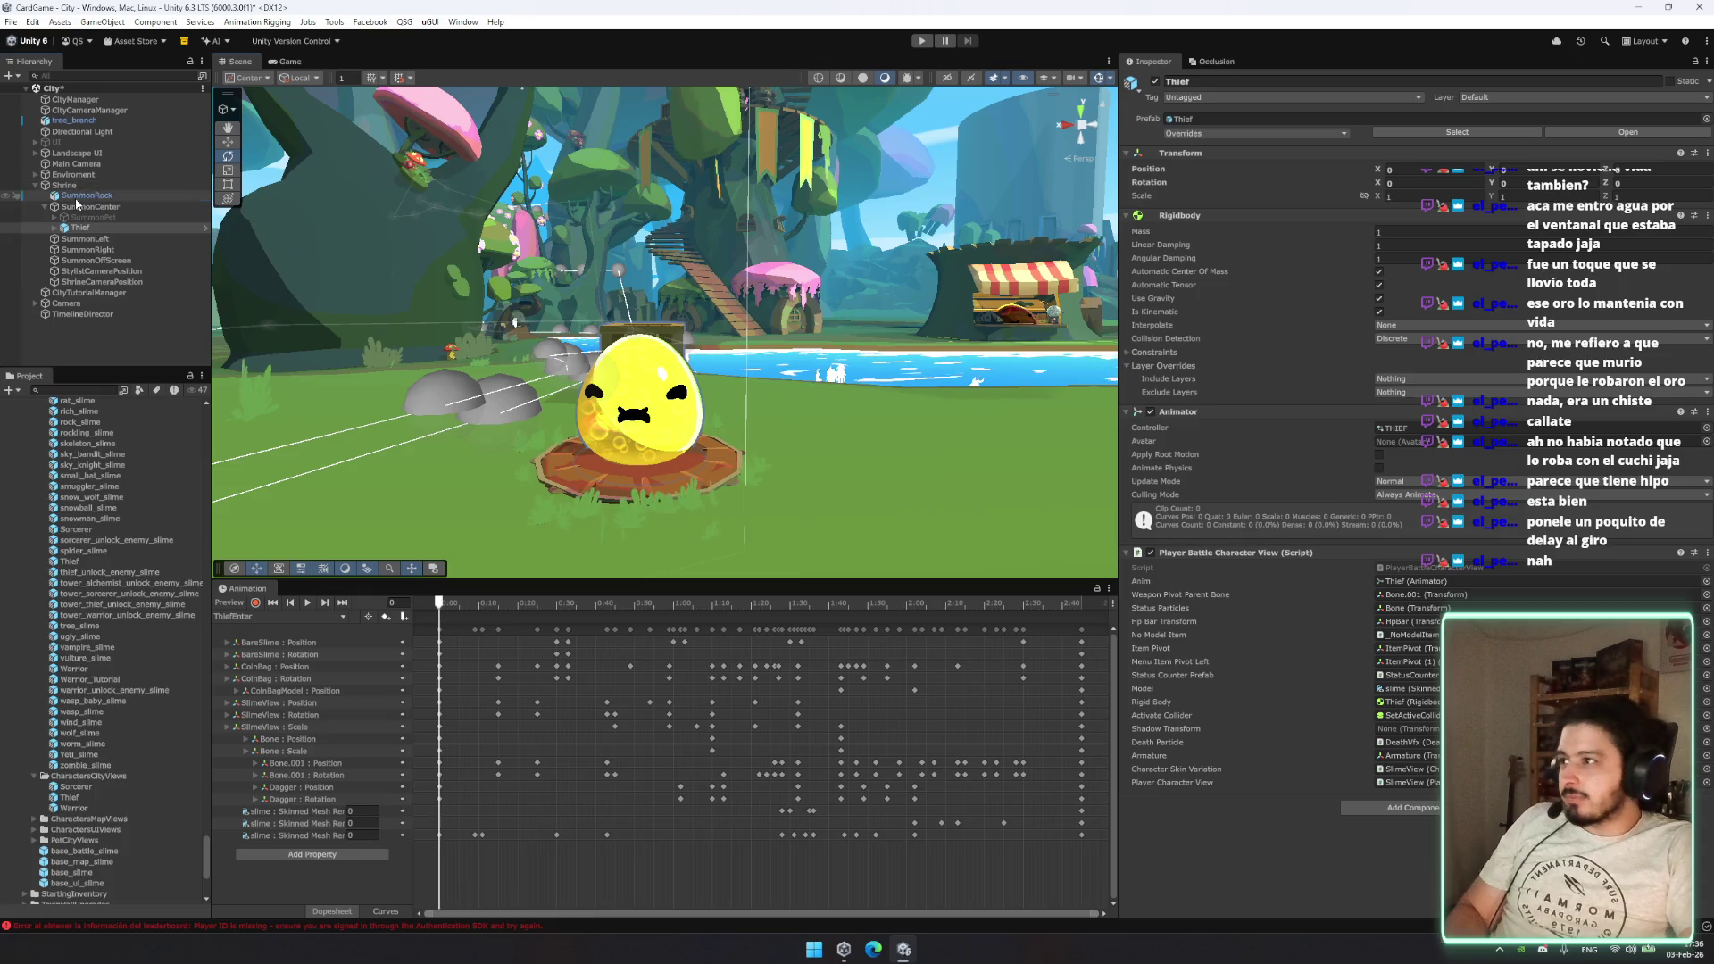
Step: Check the Thief prefab's overrides, then delete the Thief from the Hierarchy
{"action": "left_click", "coordinate": [1278, 133]}
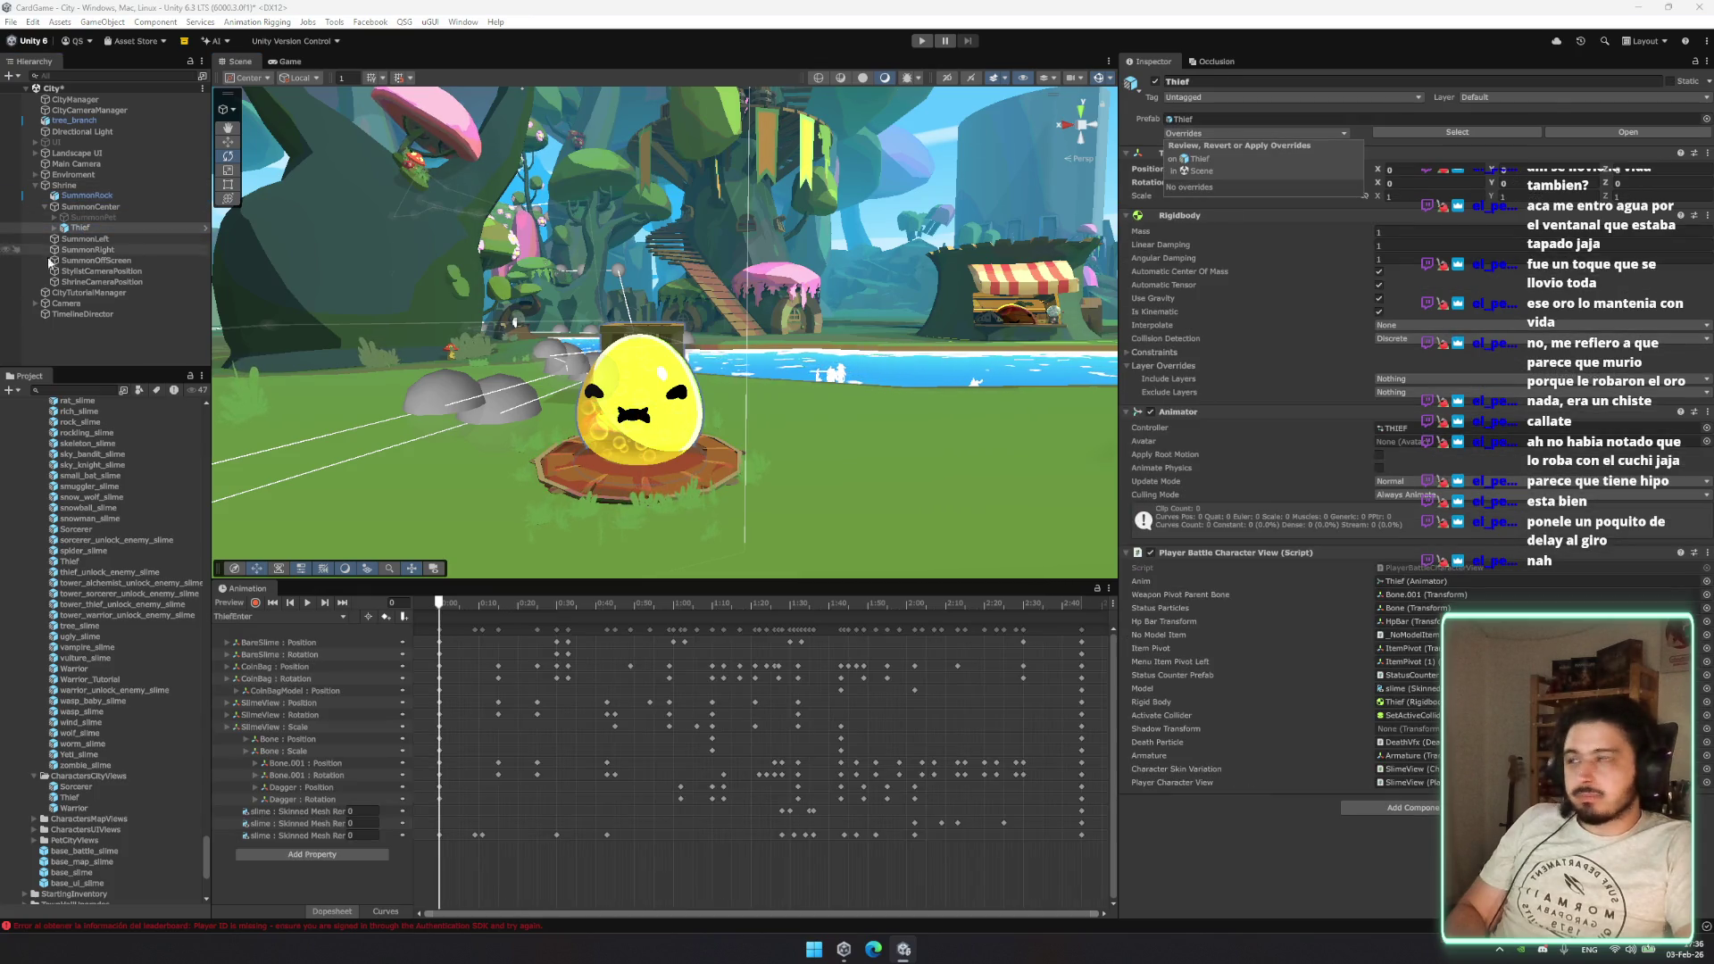
{"action": "left_click", "coordinate": [87, 228]}
{"action": "key", "text": "Delete"}
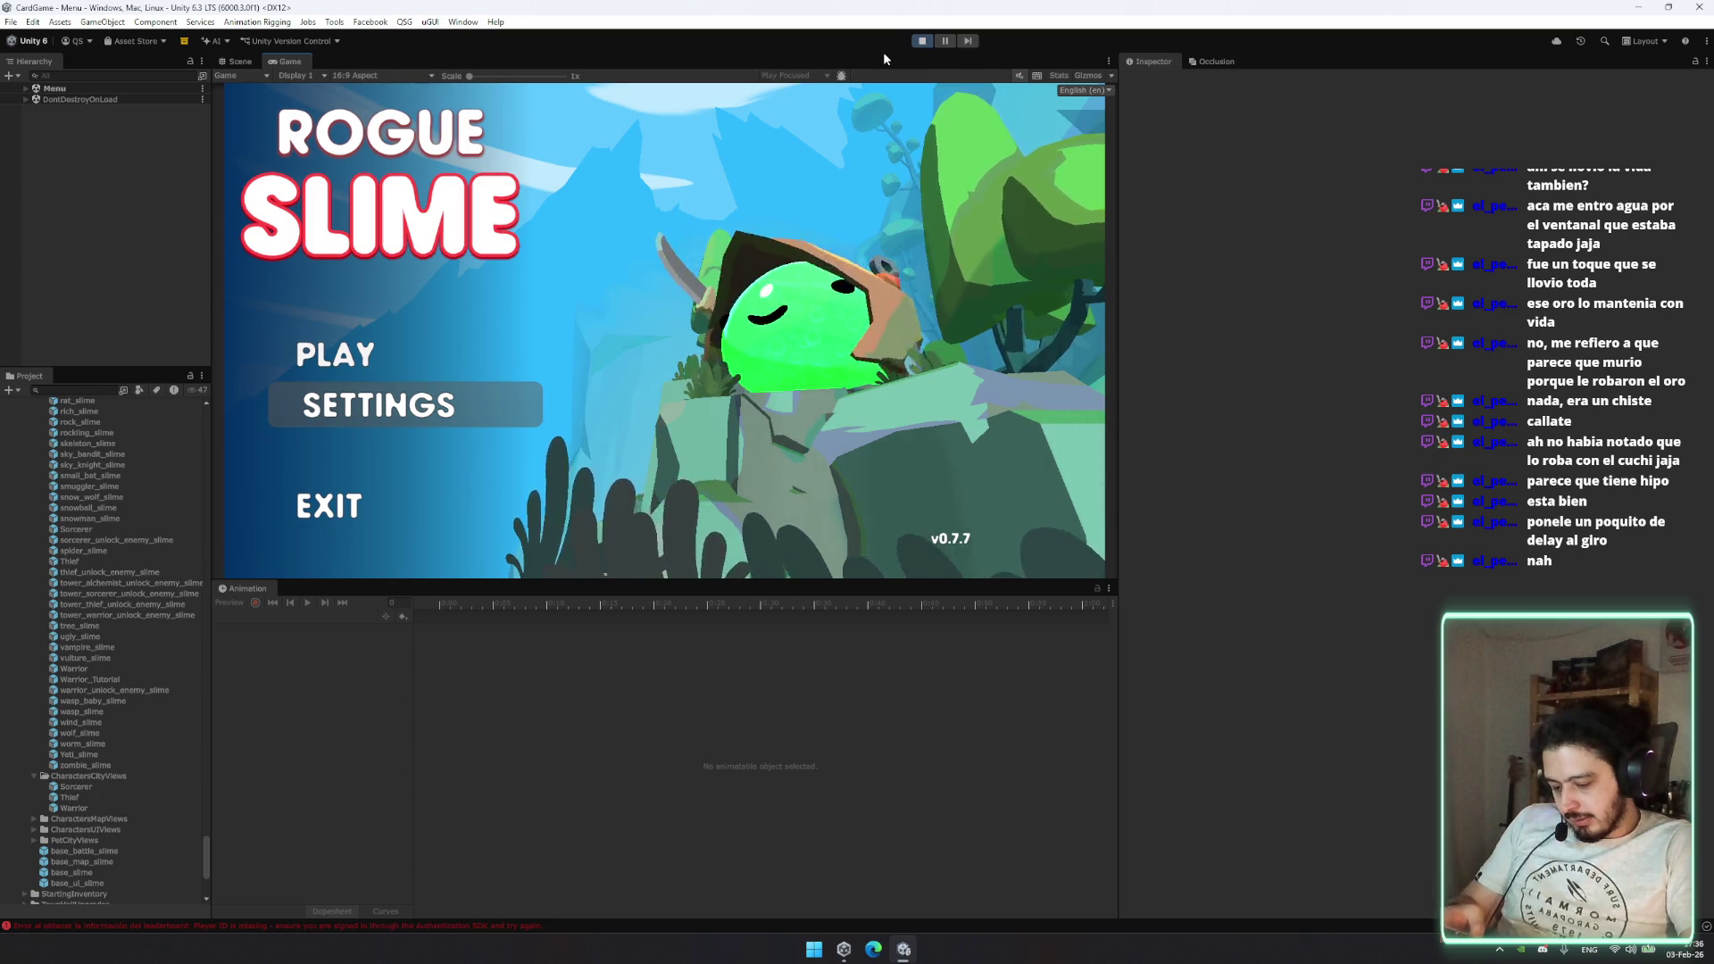
Step: Start the game, compare the Thief and Warrior slimes in character select, then exit Play mode
{"action": "left_click", "coordinate": [389, 362]}
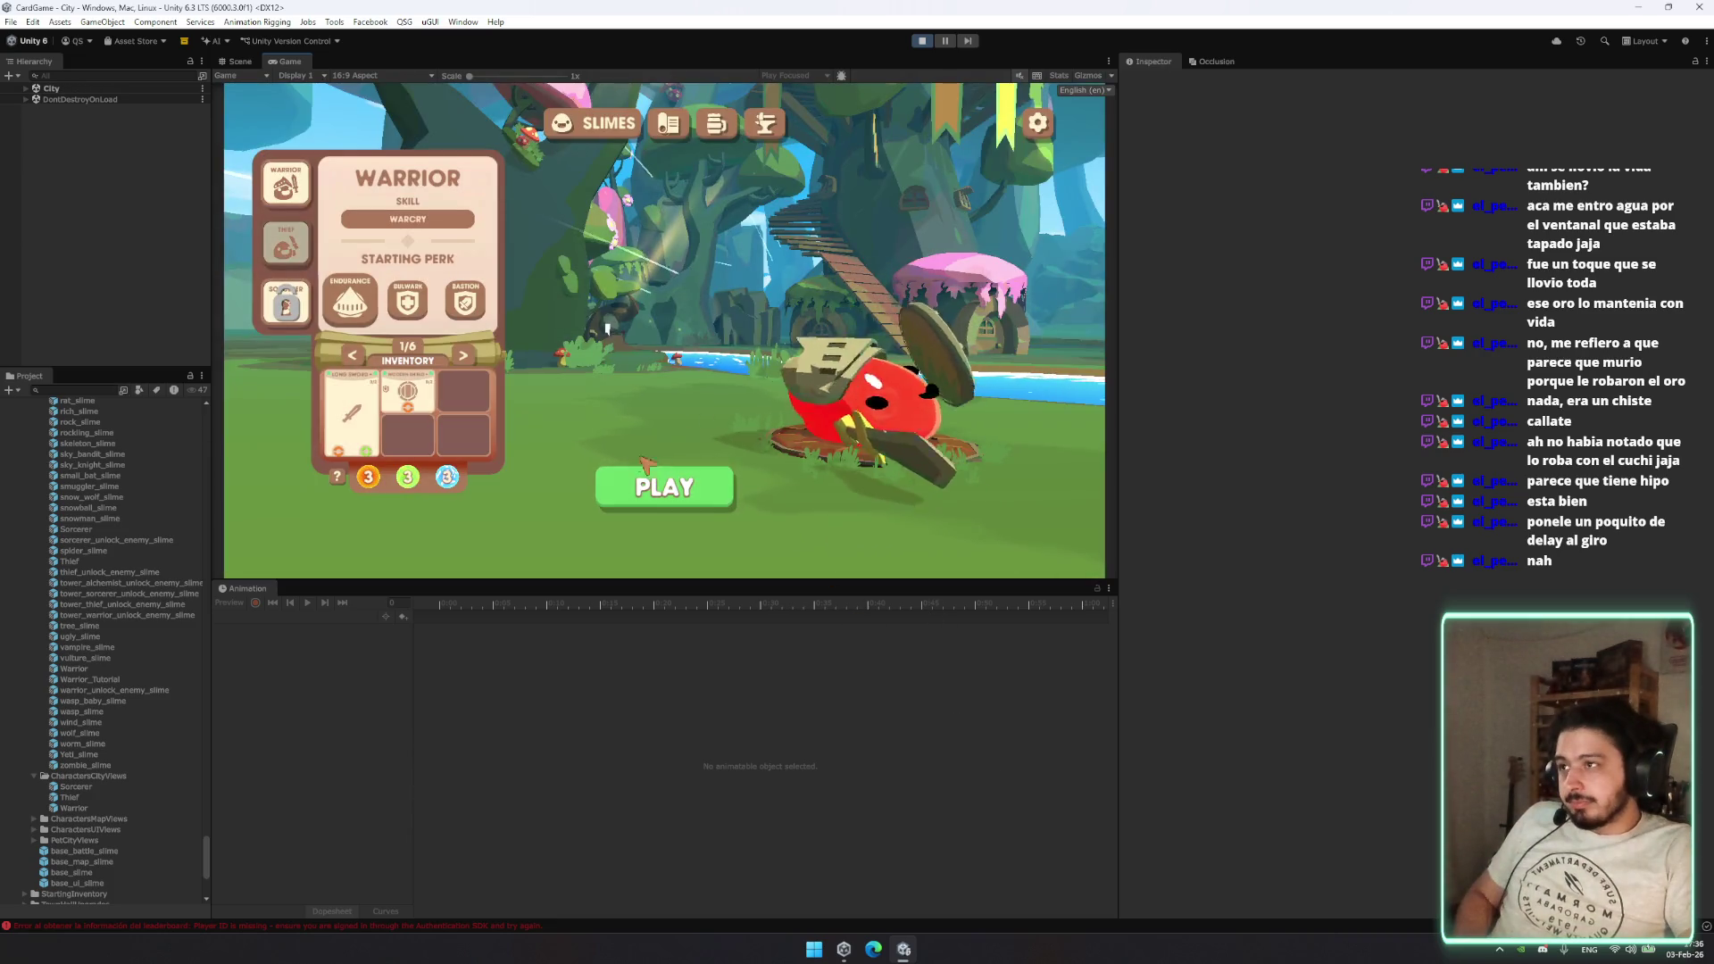
{"action": "left_click", "coordinate": [287, 254]}
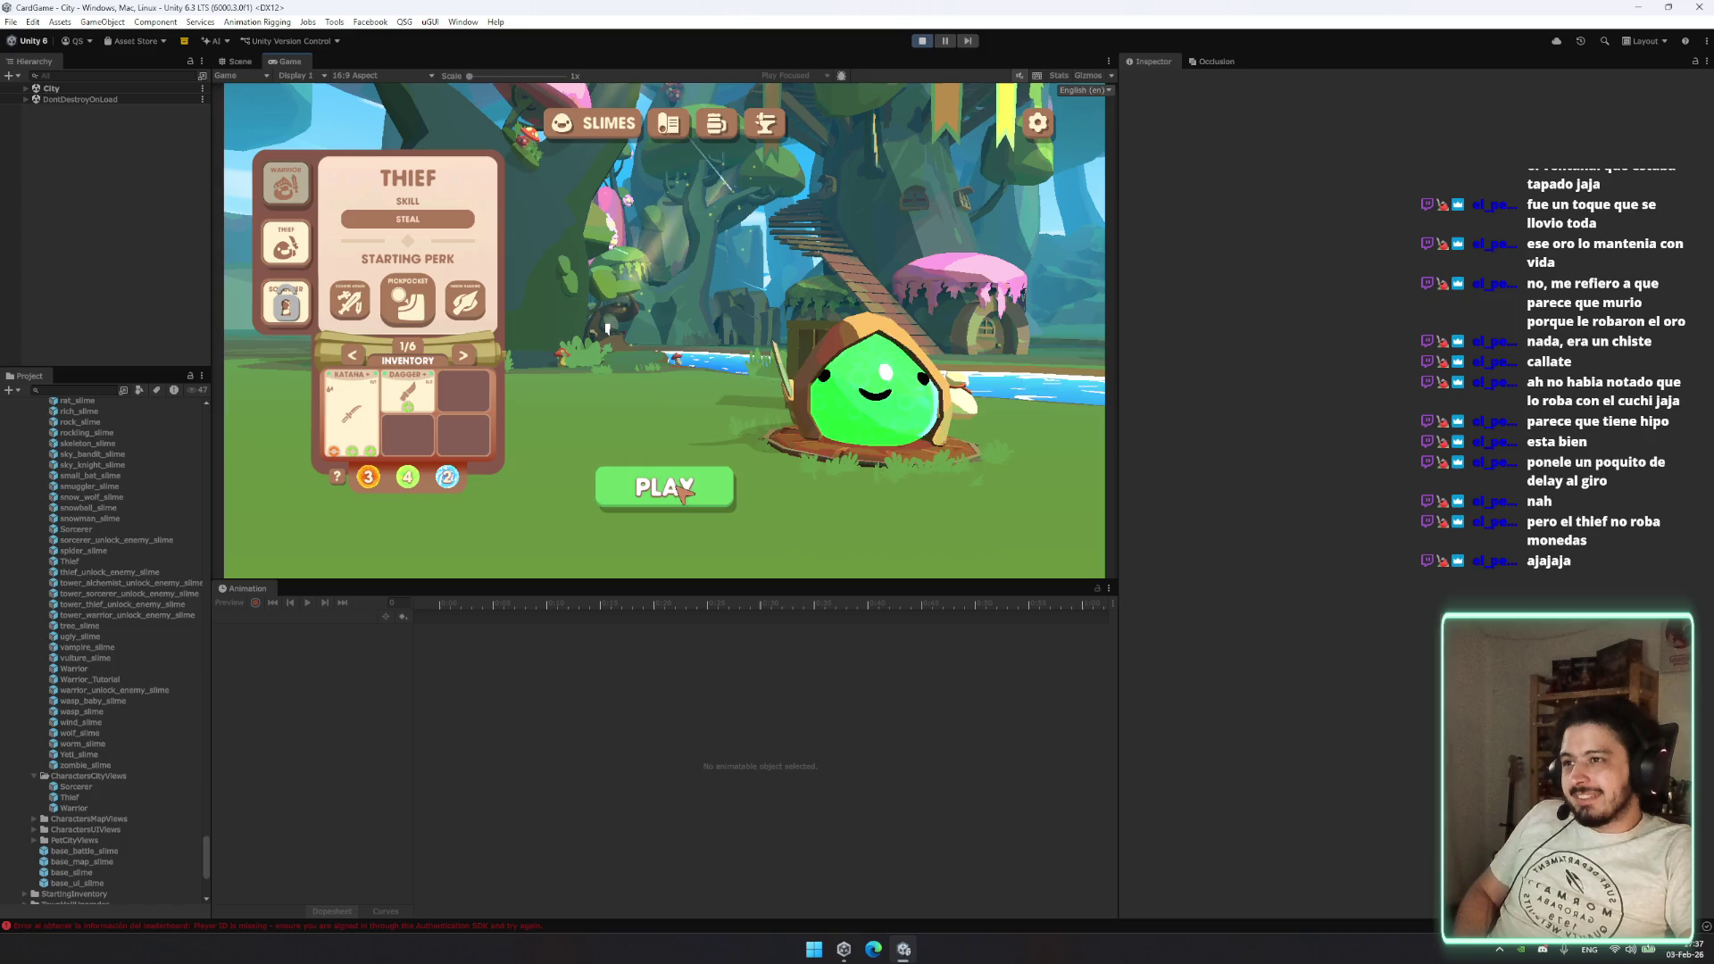
{"action": "left_click", "coordinate": [286, 185]}
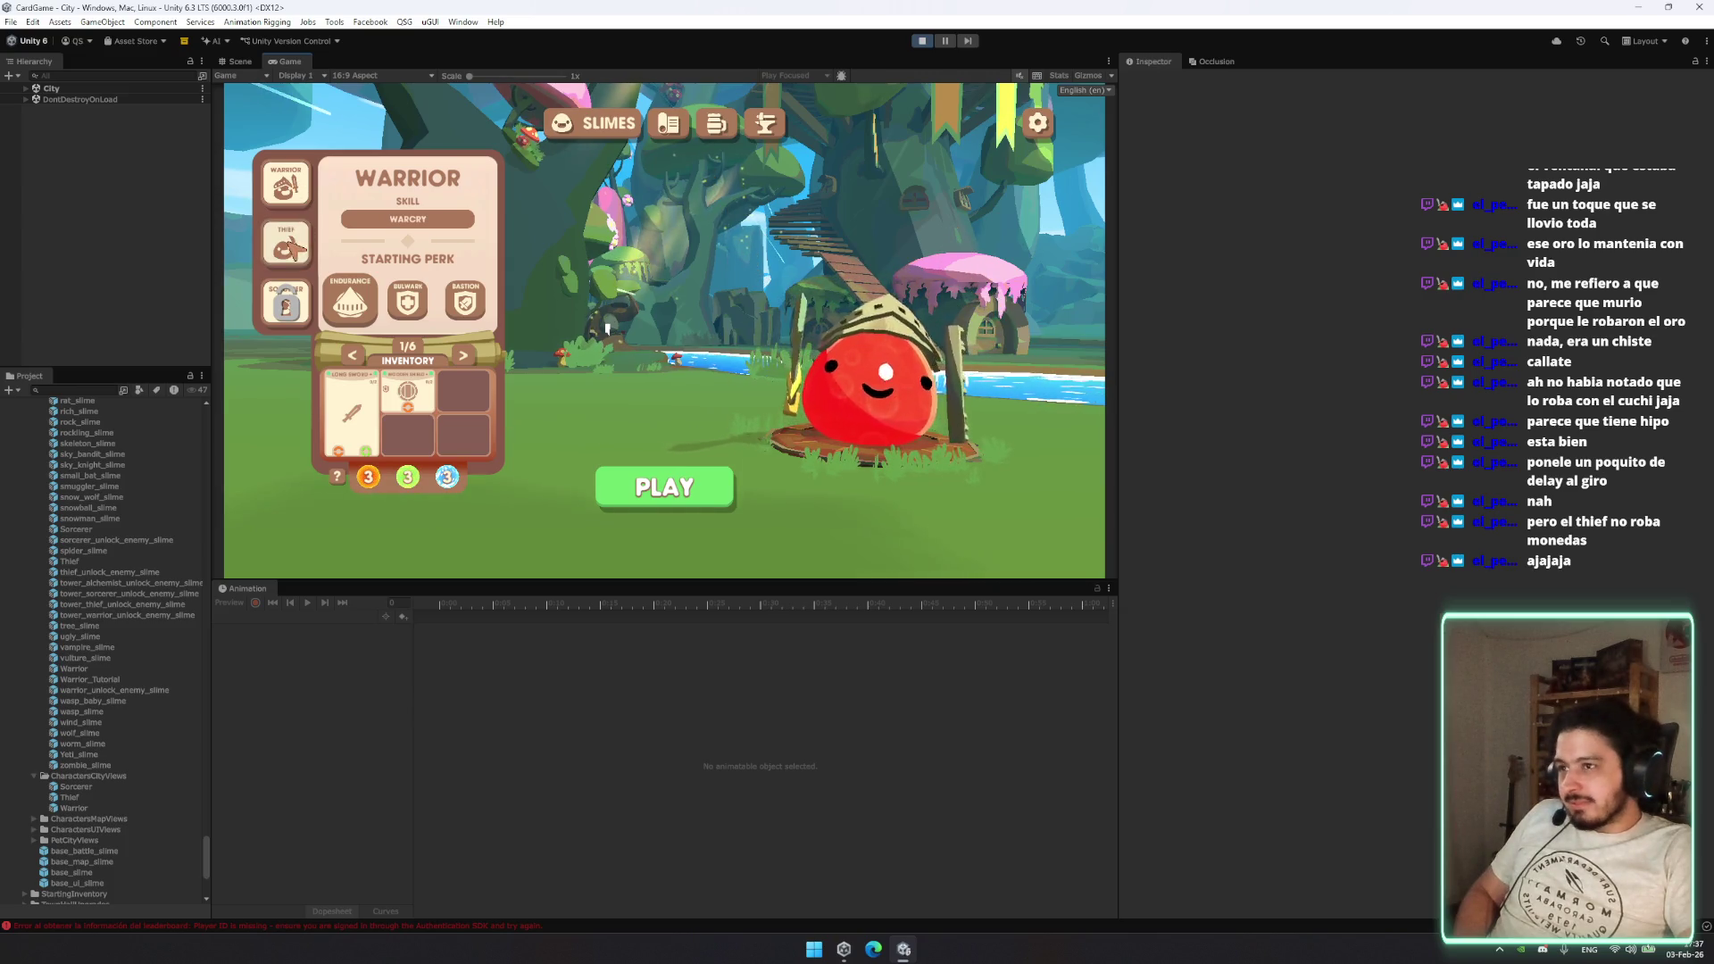
{"action": "left_click", "coordinate": [287, 246]}
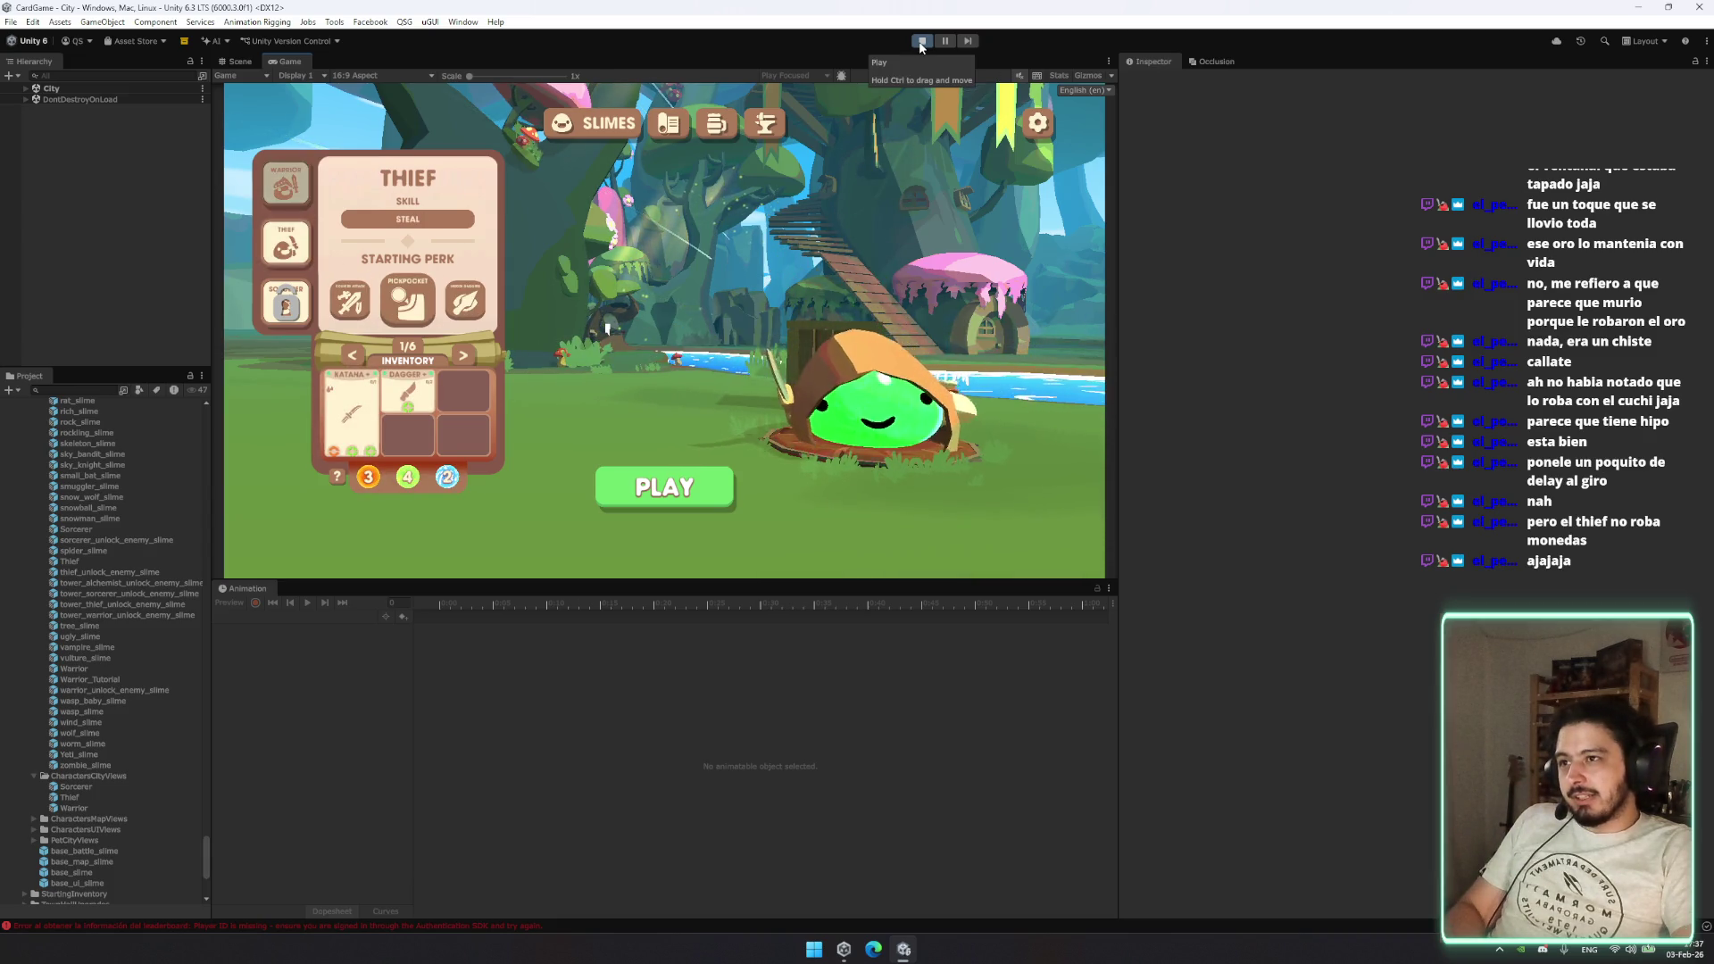
{"action": "key", "text": "ctrl+p"}
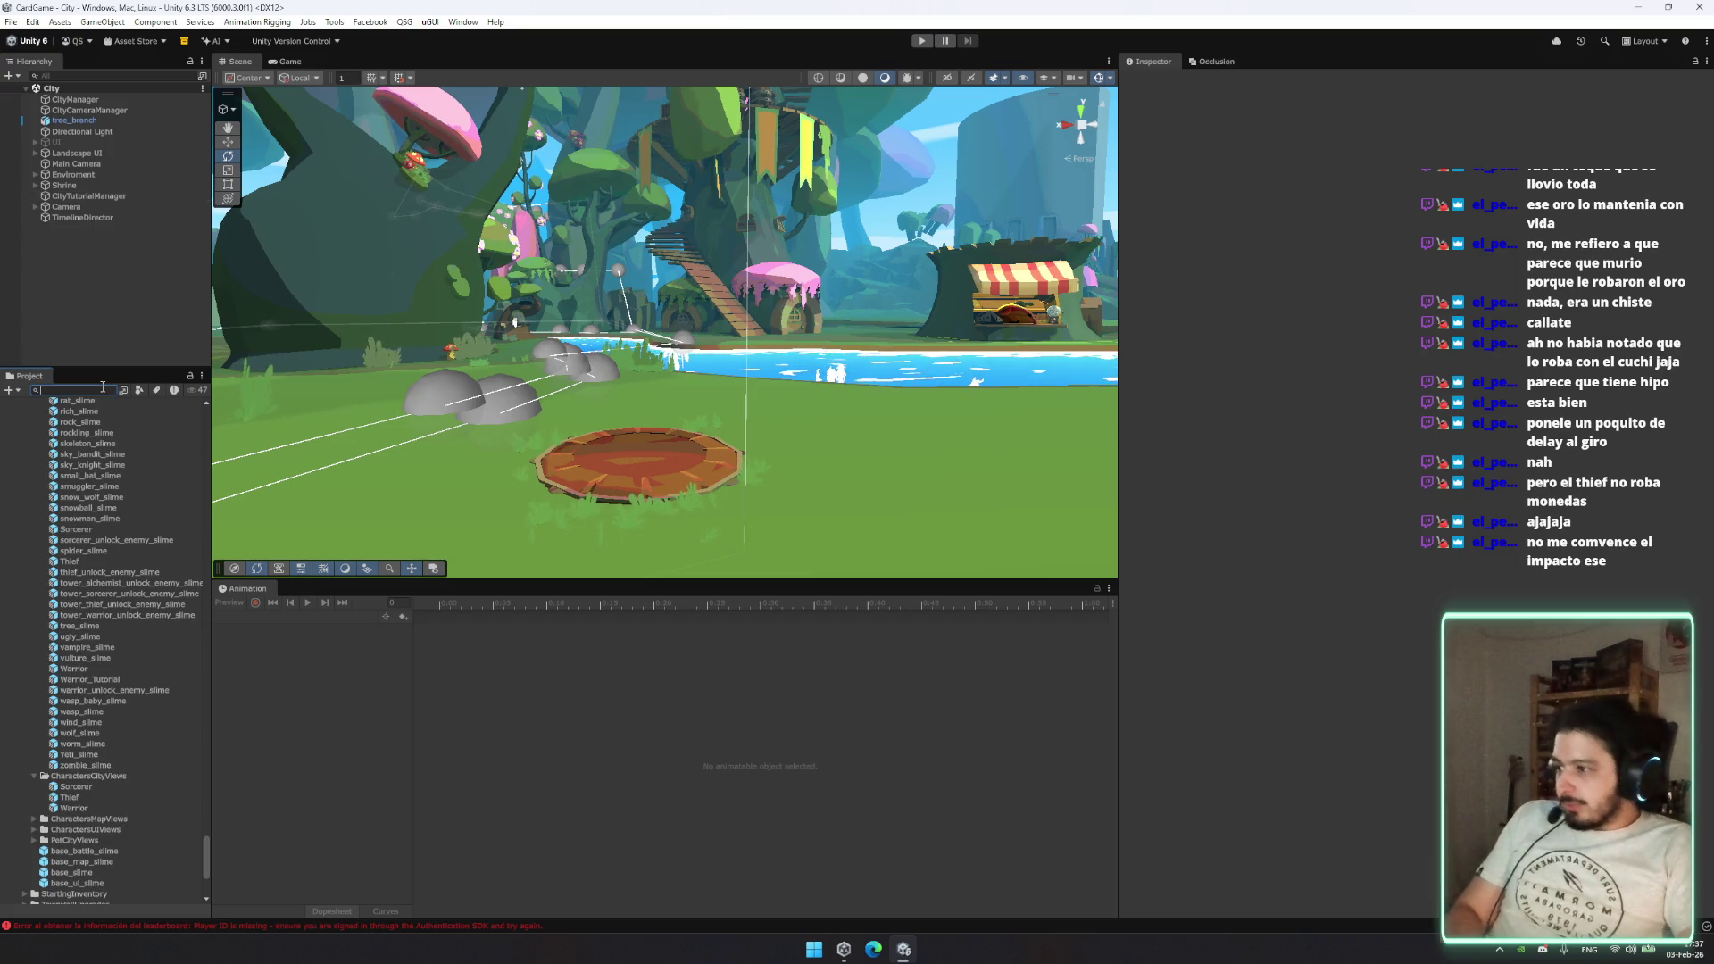
Step: Expand Shrine and SummonCenter in the Hierarchy and drop the Thief prefab under SummonCenter
{"action": "left_click", "coordinate": [108, 174]}
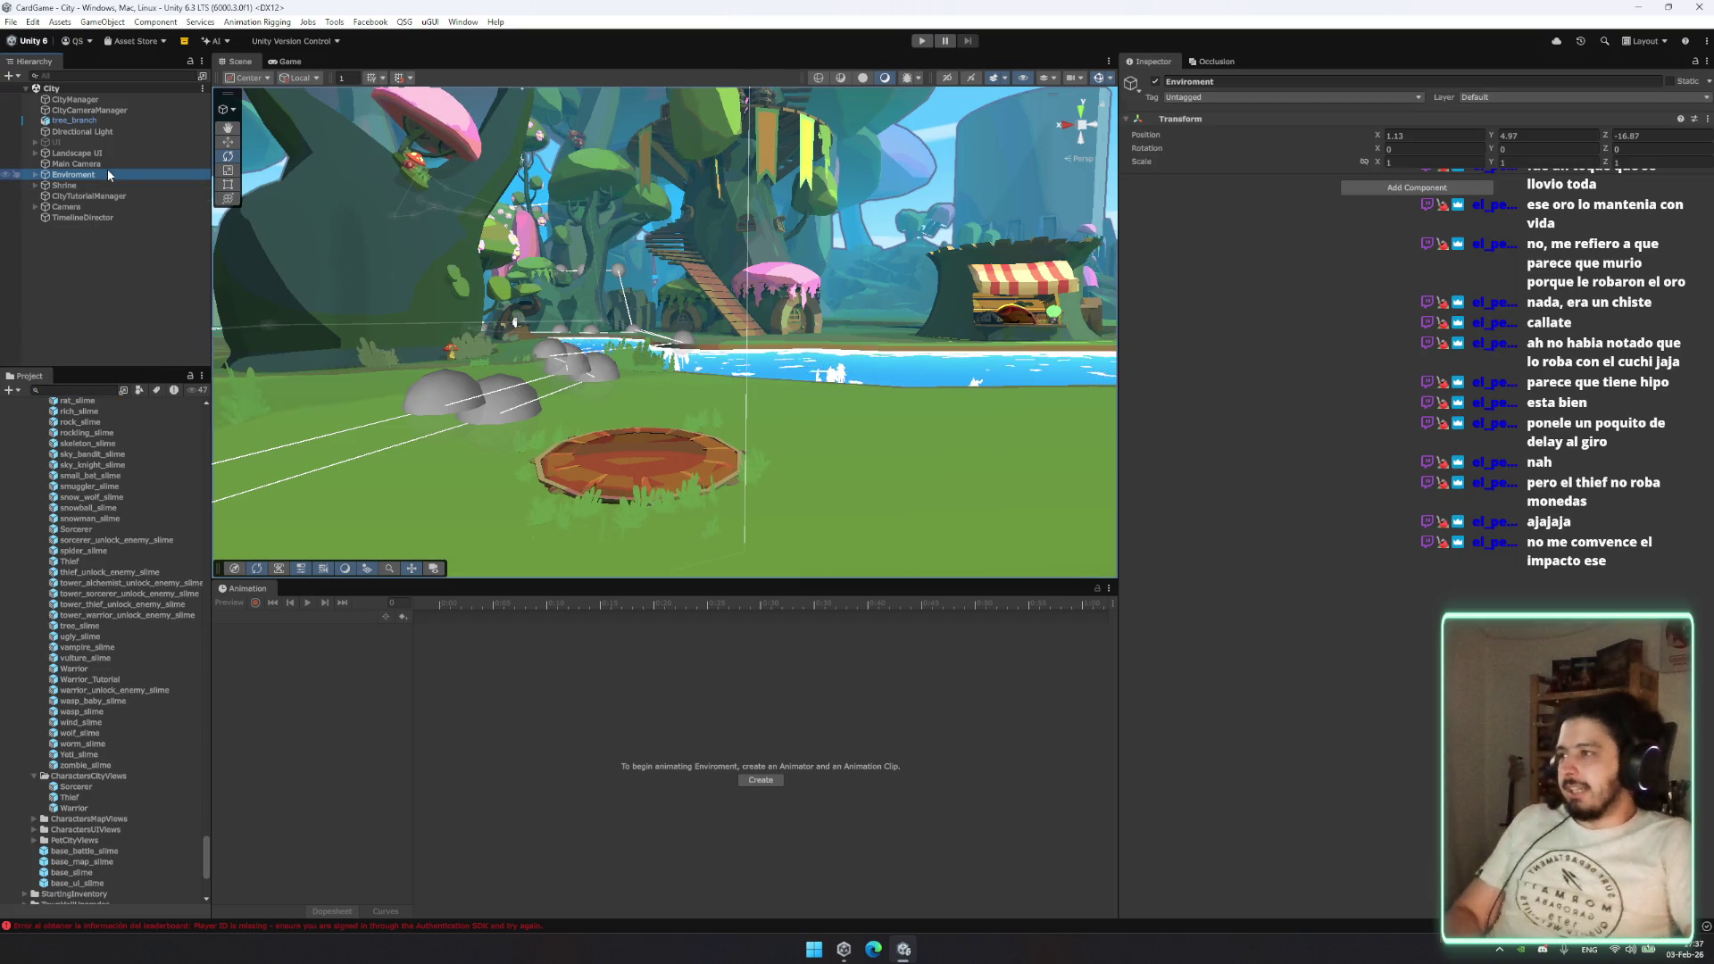
{"action": "key", "text": "Right"}
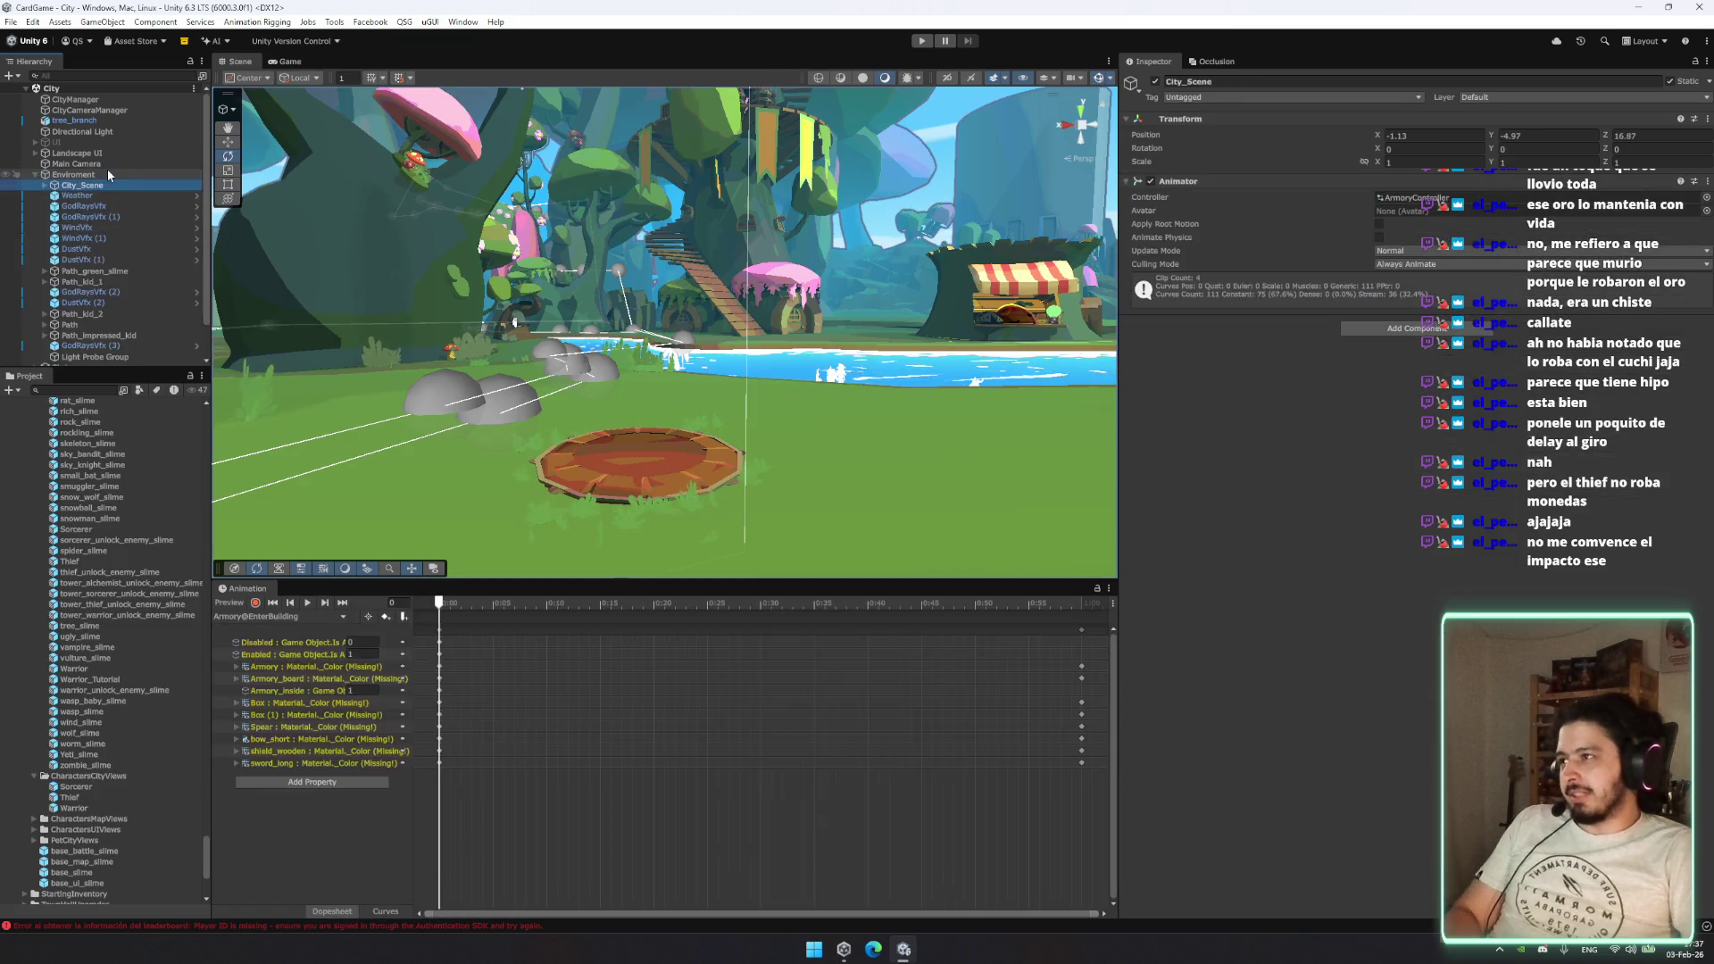
{"action": "key", "text": "Left"}
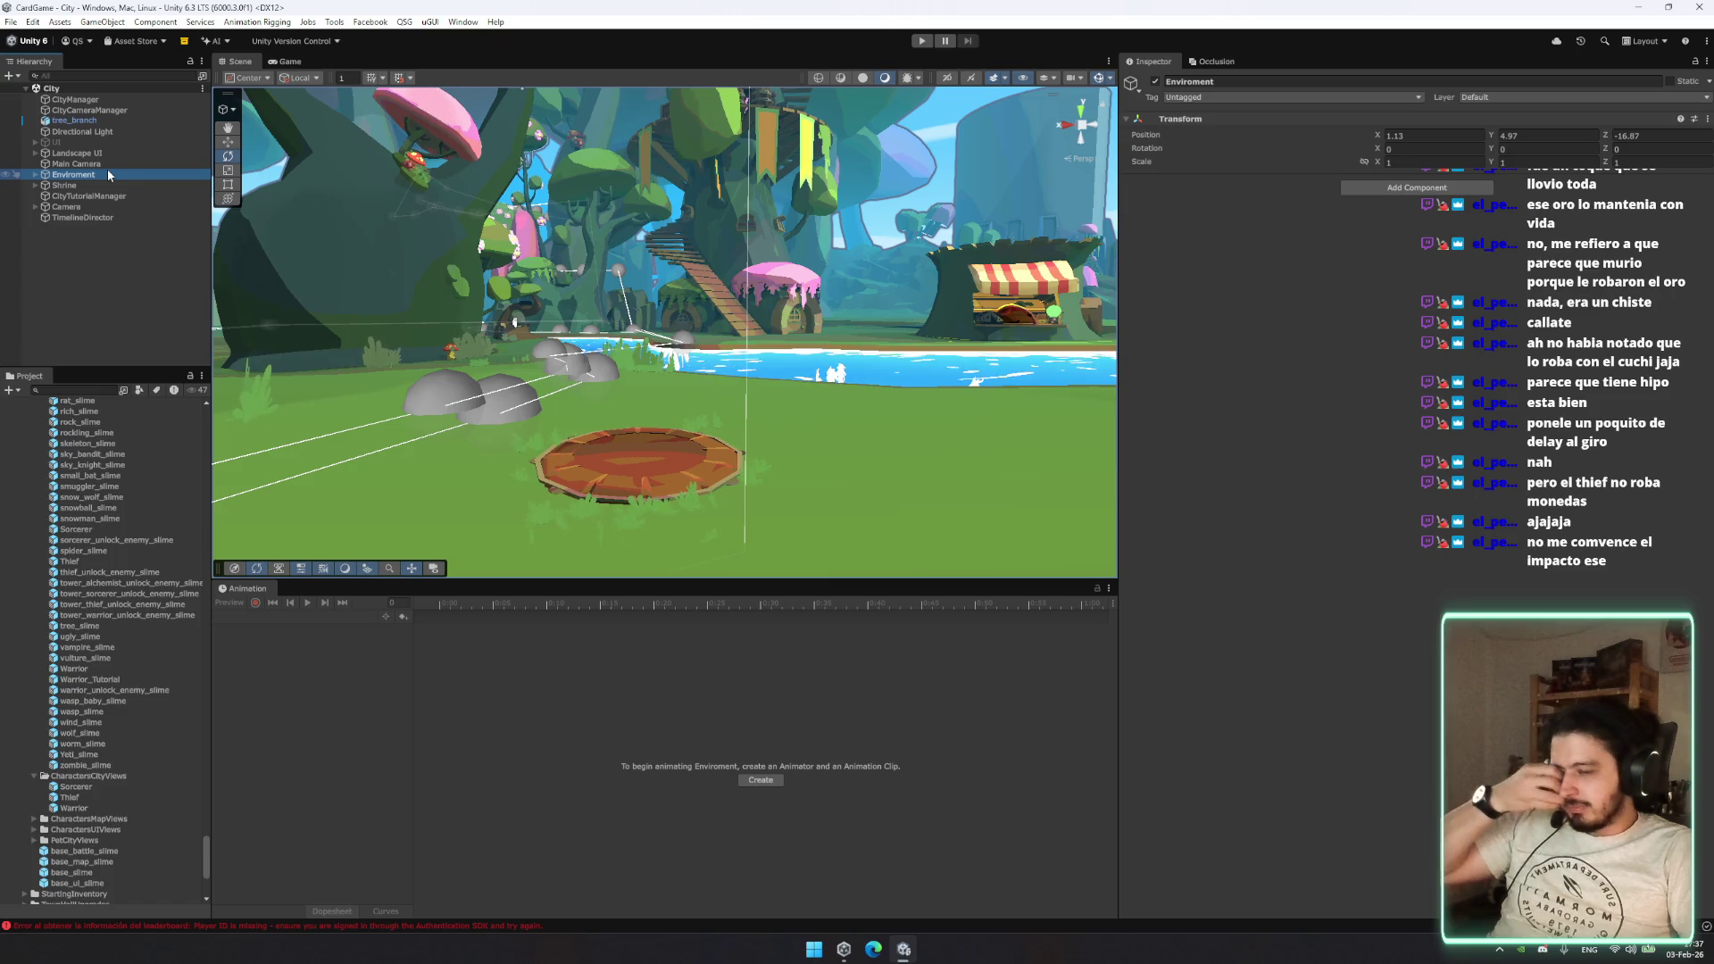
{"action": "key", "text": "Down"}
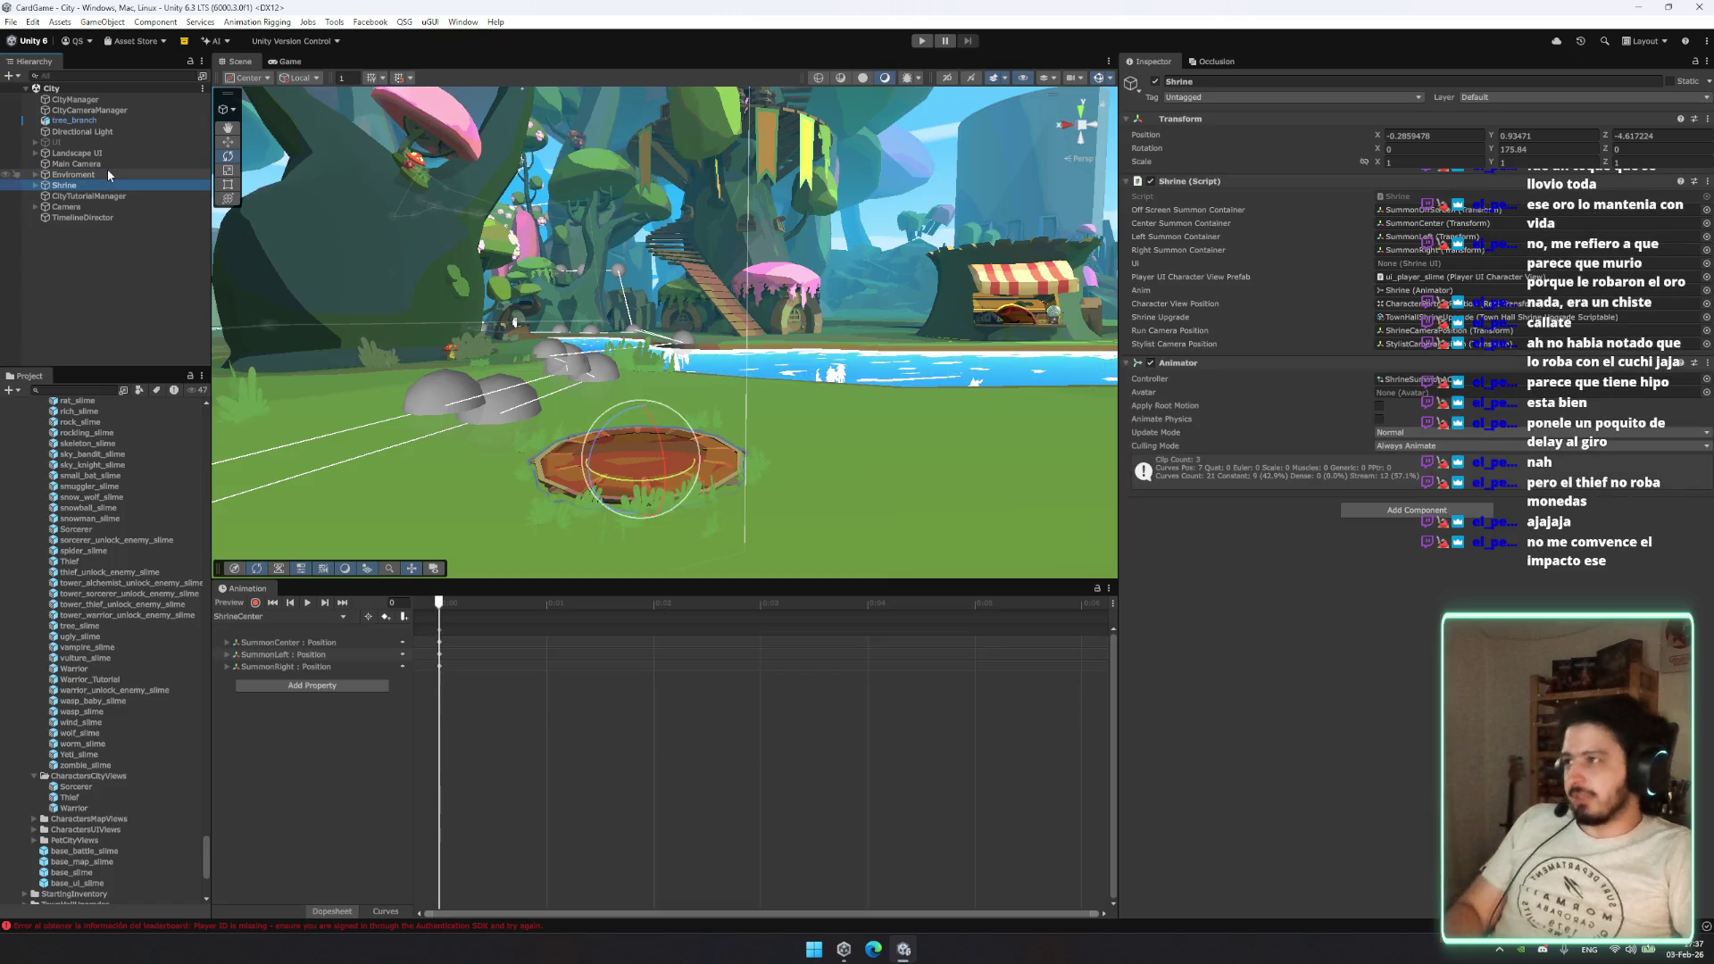
{"action": "key", "text": "Right"}
{"action": "left_click", "coordinate": [118, 207]}
{"action": "key", "text": "Right"}
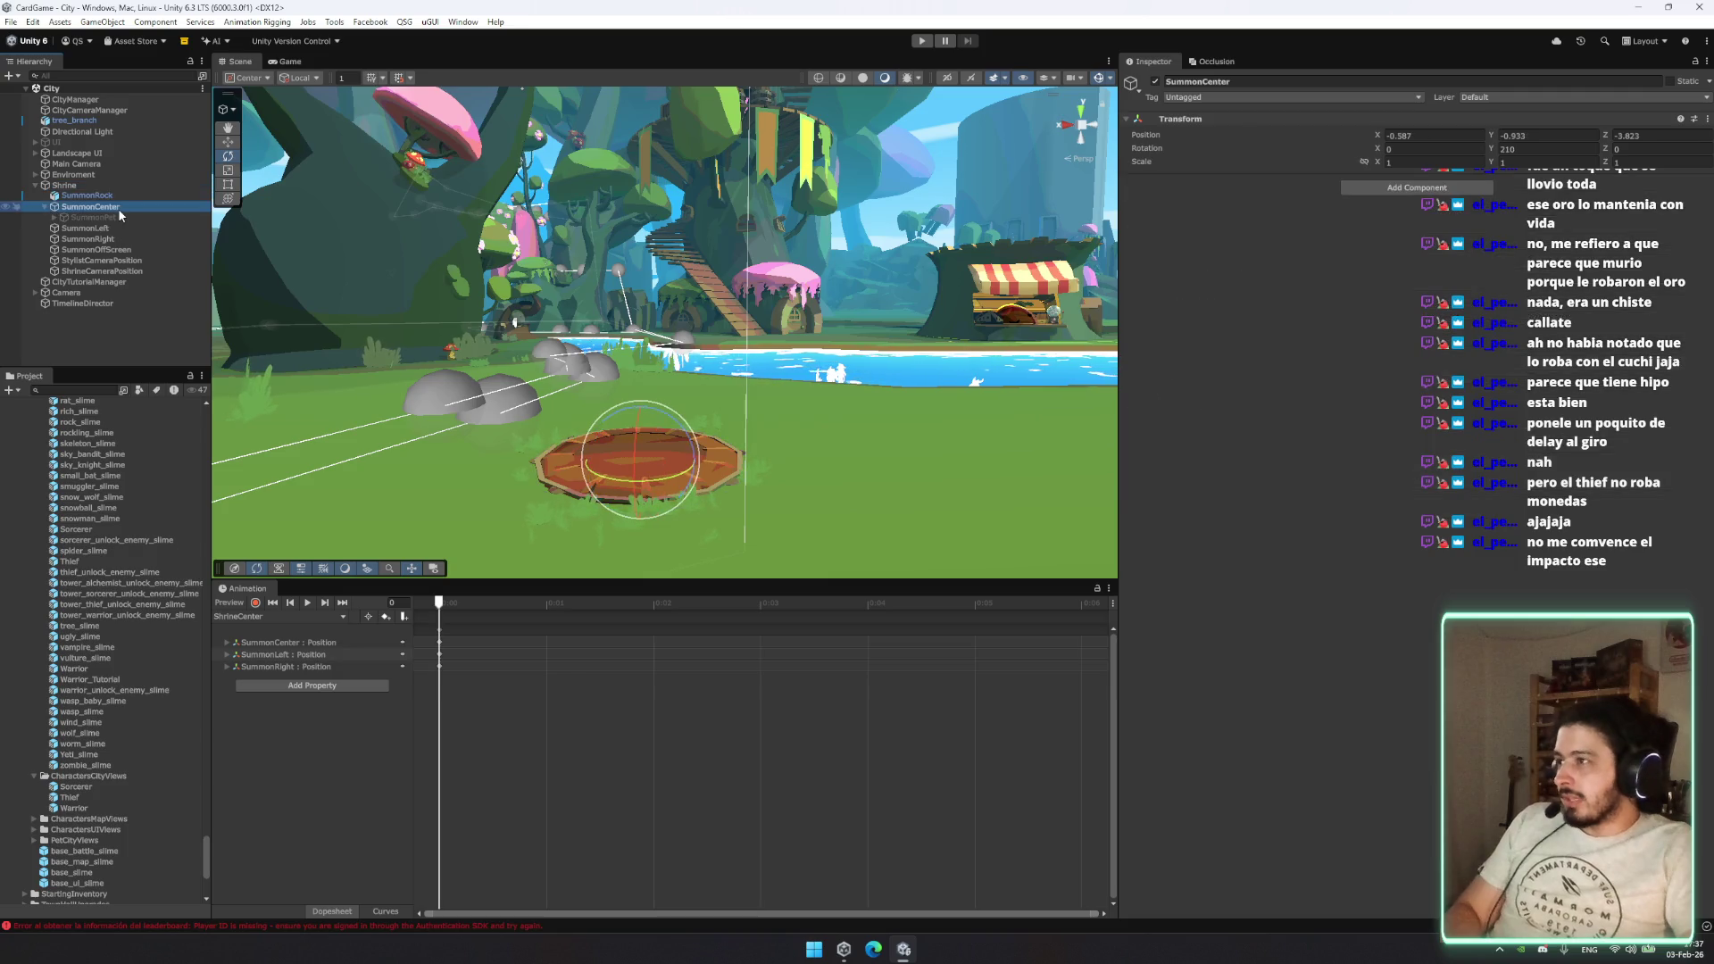
{"action": "mouse_move", "coordinate": [93, 793]}
{"action": "left_mouse_down"}
{"action": "mouse_move", "coordinate": [121, 779]}
{"action": "mouse_move", "coordinate": [118, 795]}
{"action": "mouse_move", "coordinate": [230, 506]}
{"action": "left_mouse_up"}
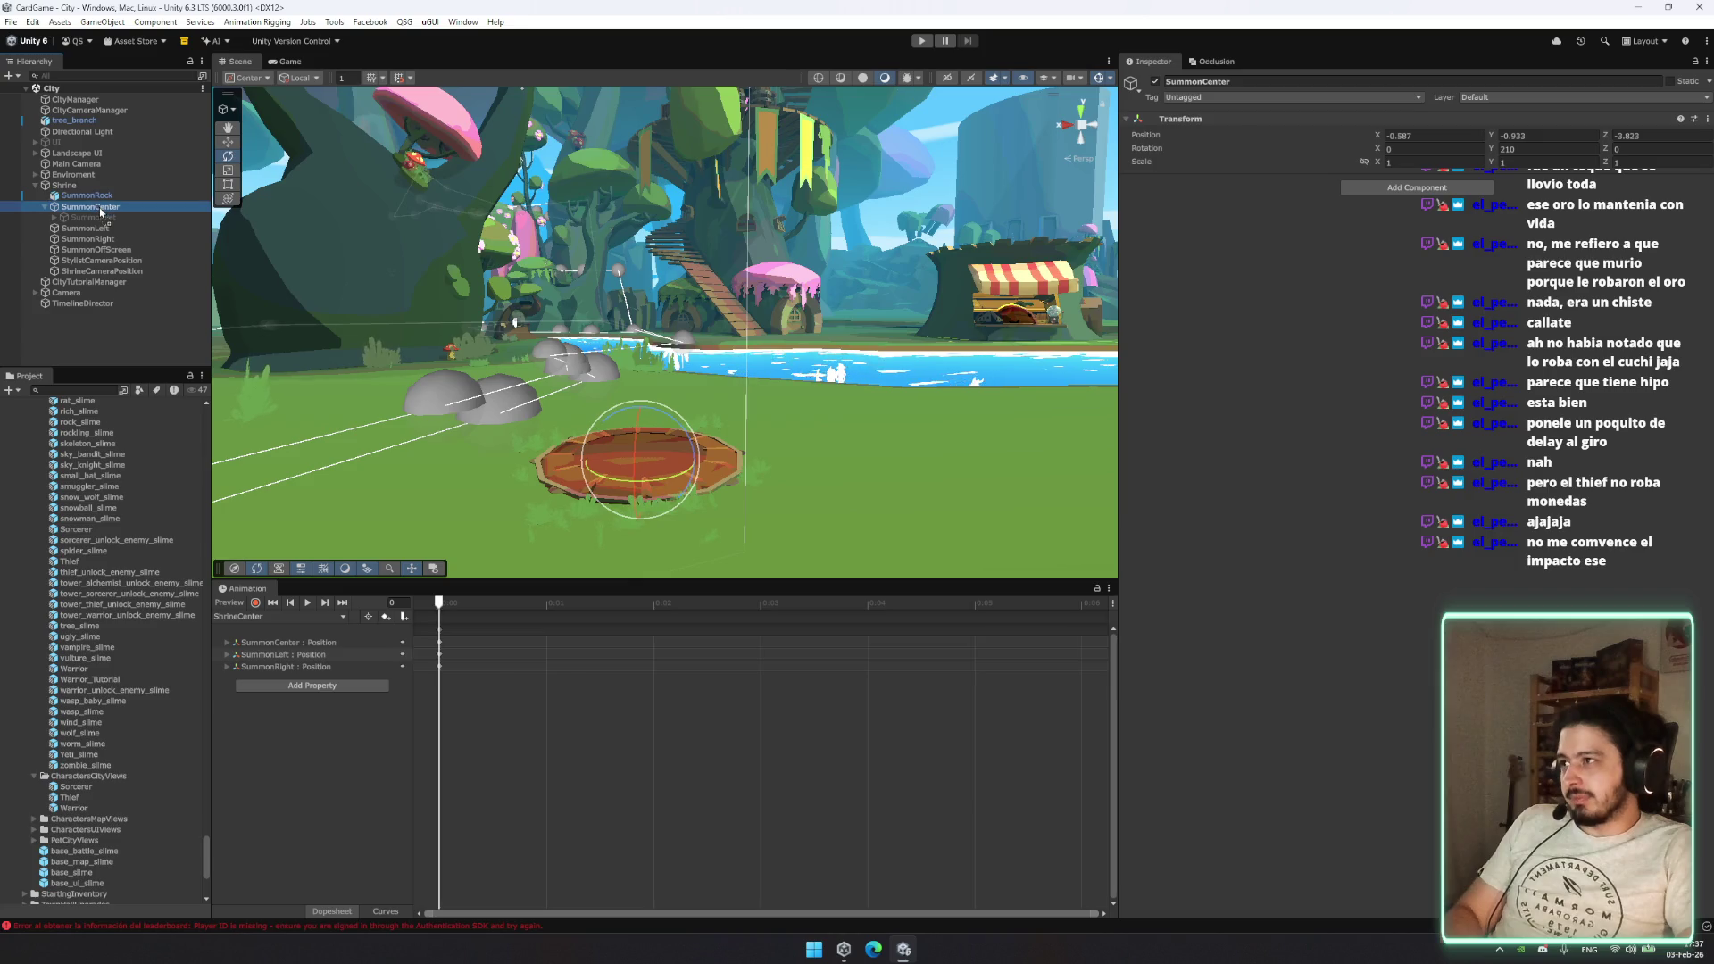
{"action": "left_click_drag", "start_coordinate": [101, 212], "coordinate": [100, 208]}
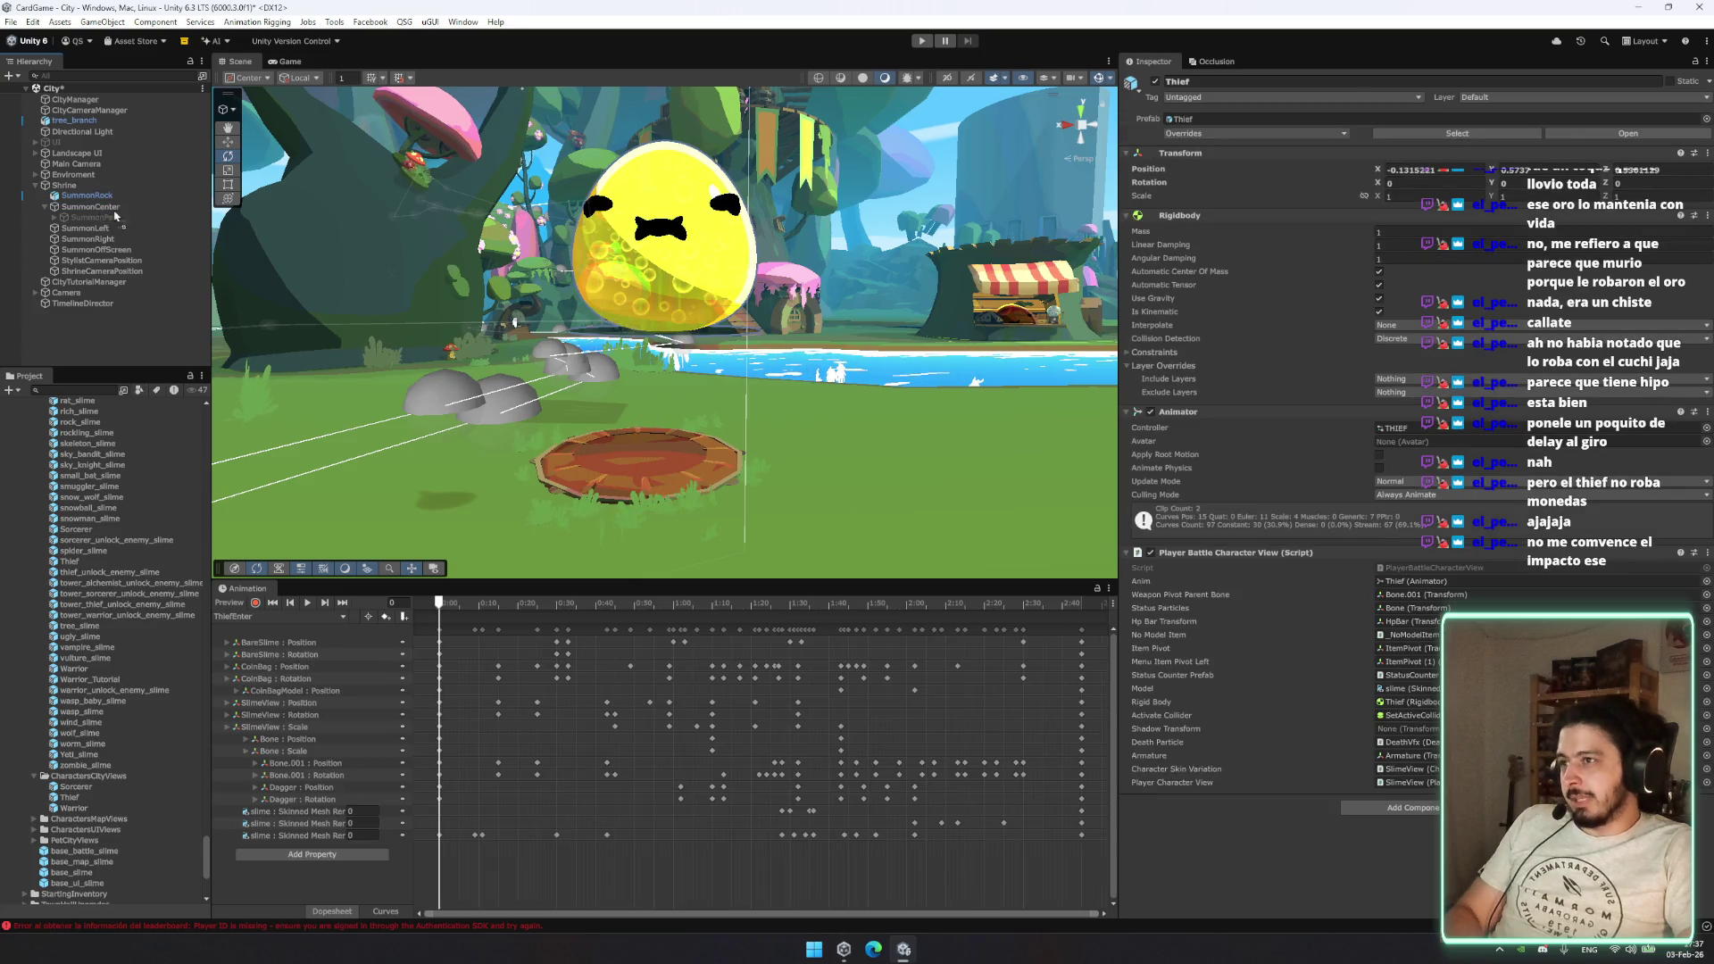
Step: Reset the Thief's position onto the pad and set the Animation window clip to ThiefEnter
{"action": "right_click", "coordinate": [1341, 155]}
{"action": "left_click", "coordinate": [1384, 166]}
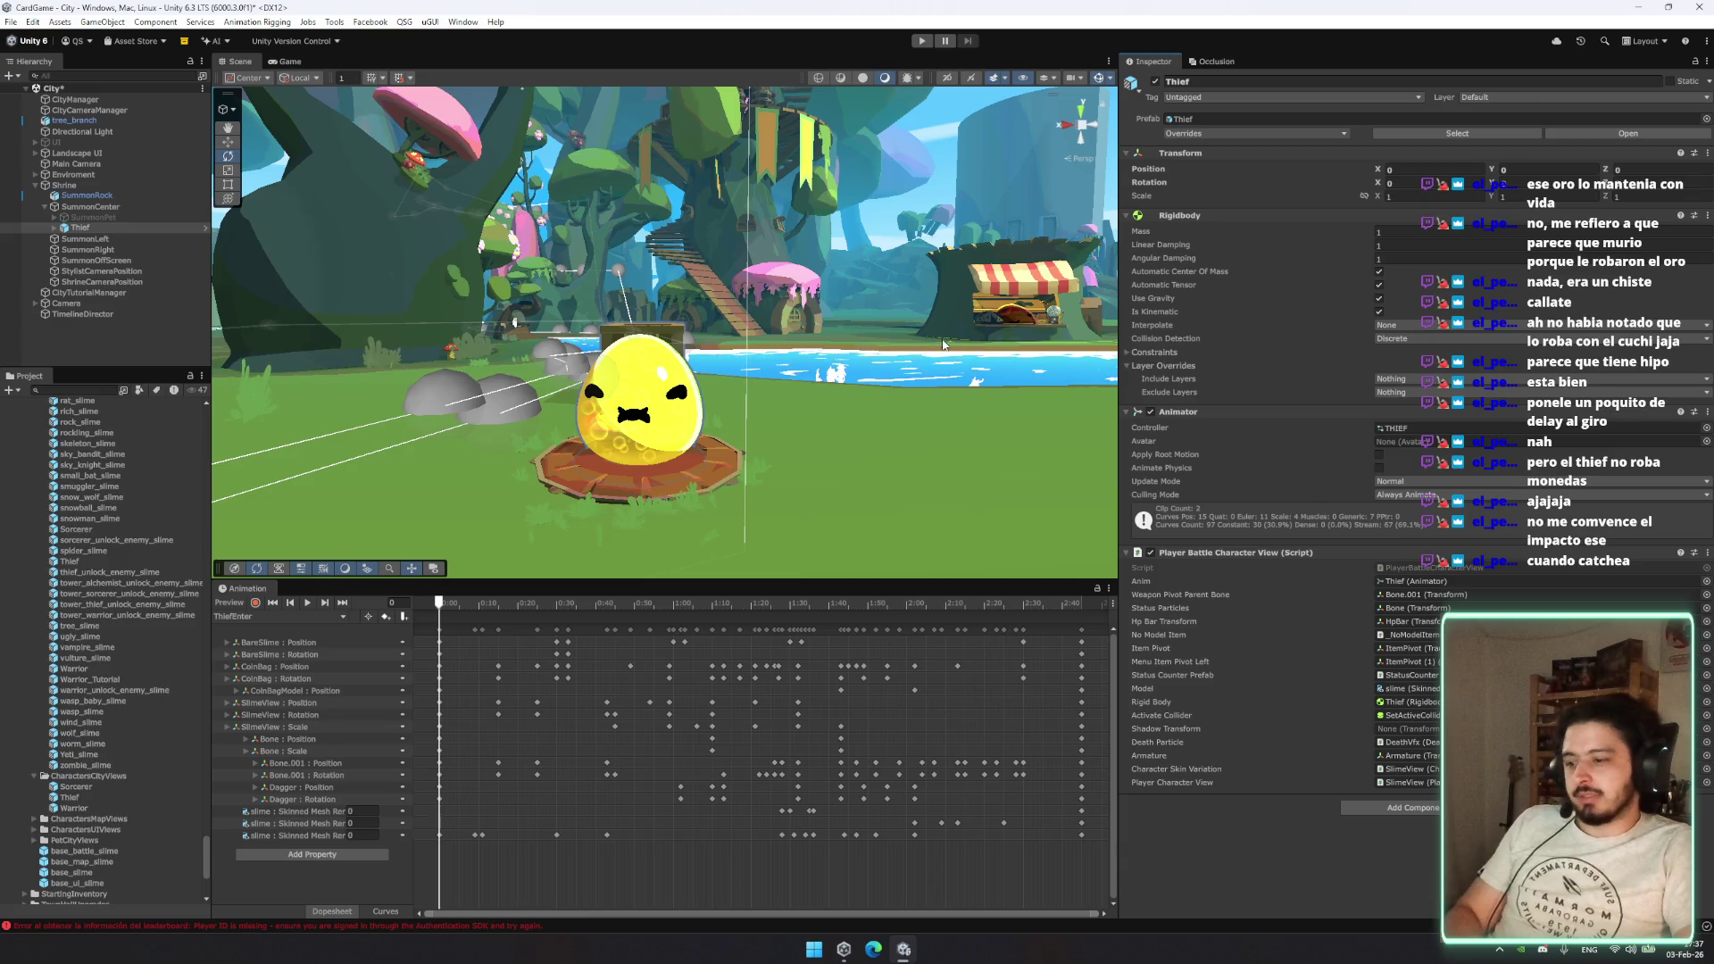
{"action": "left_click", "coordinate": [284, 616]}
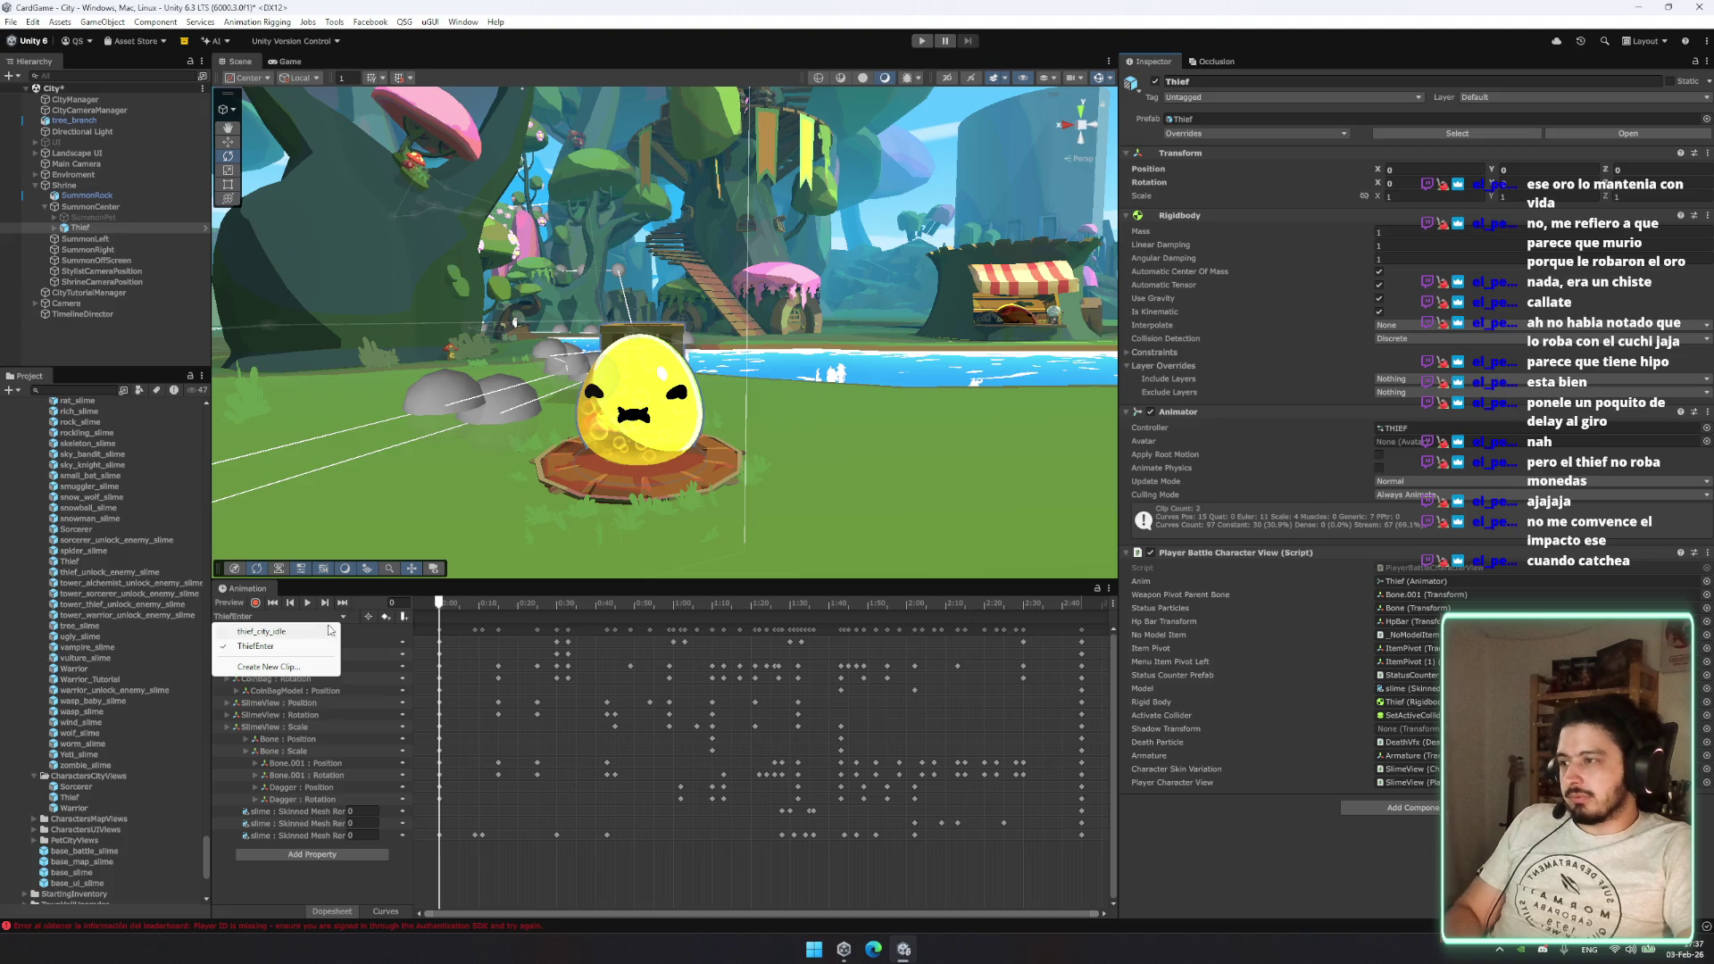
{"action": "left_click", "coordinate": [328, 631]}
{"action": "left_click", "coordinate": [439, 631]}
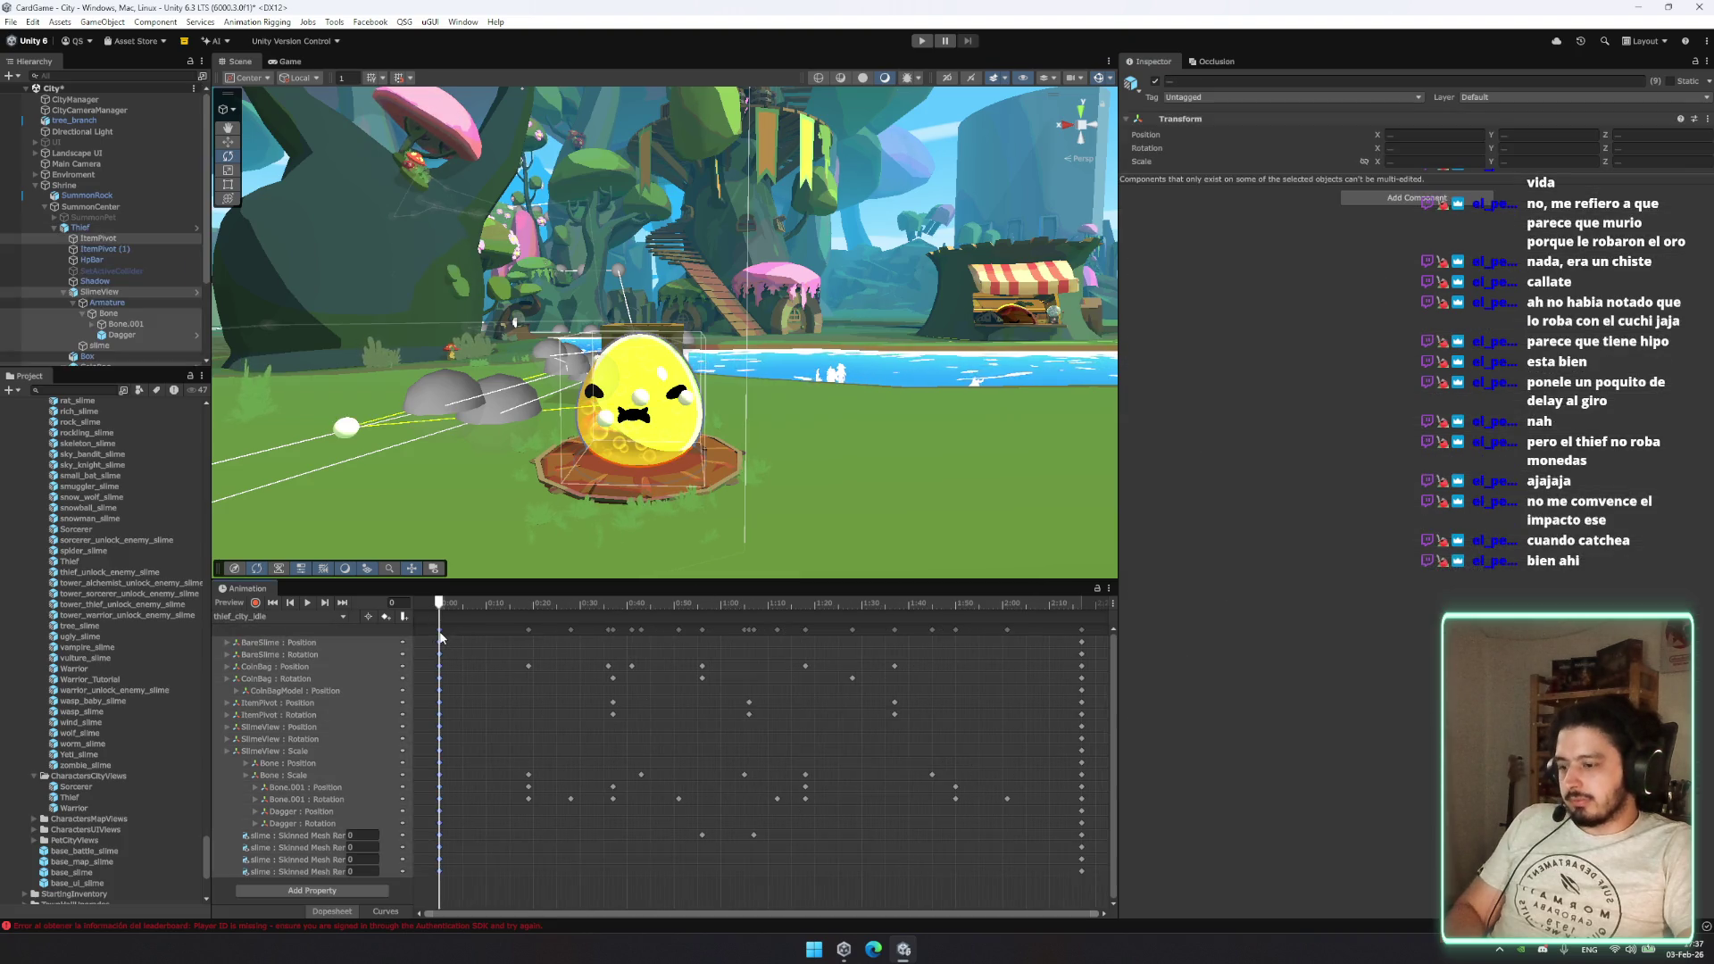
{"action": "left_click", "coordinate": [271, 618]}
{"action": "left_click", "coordinate": [268, 644]}
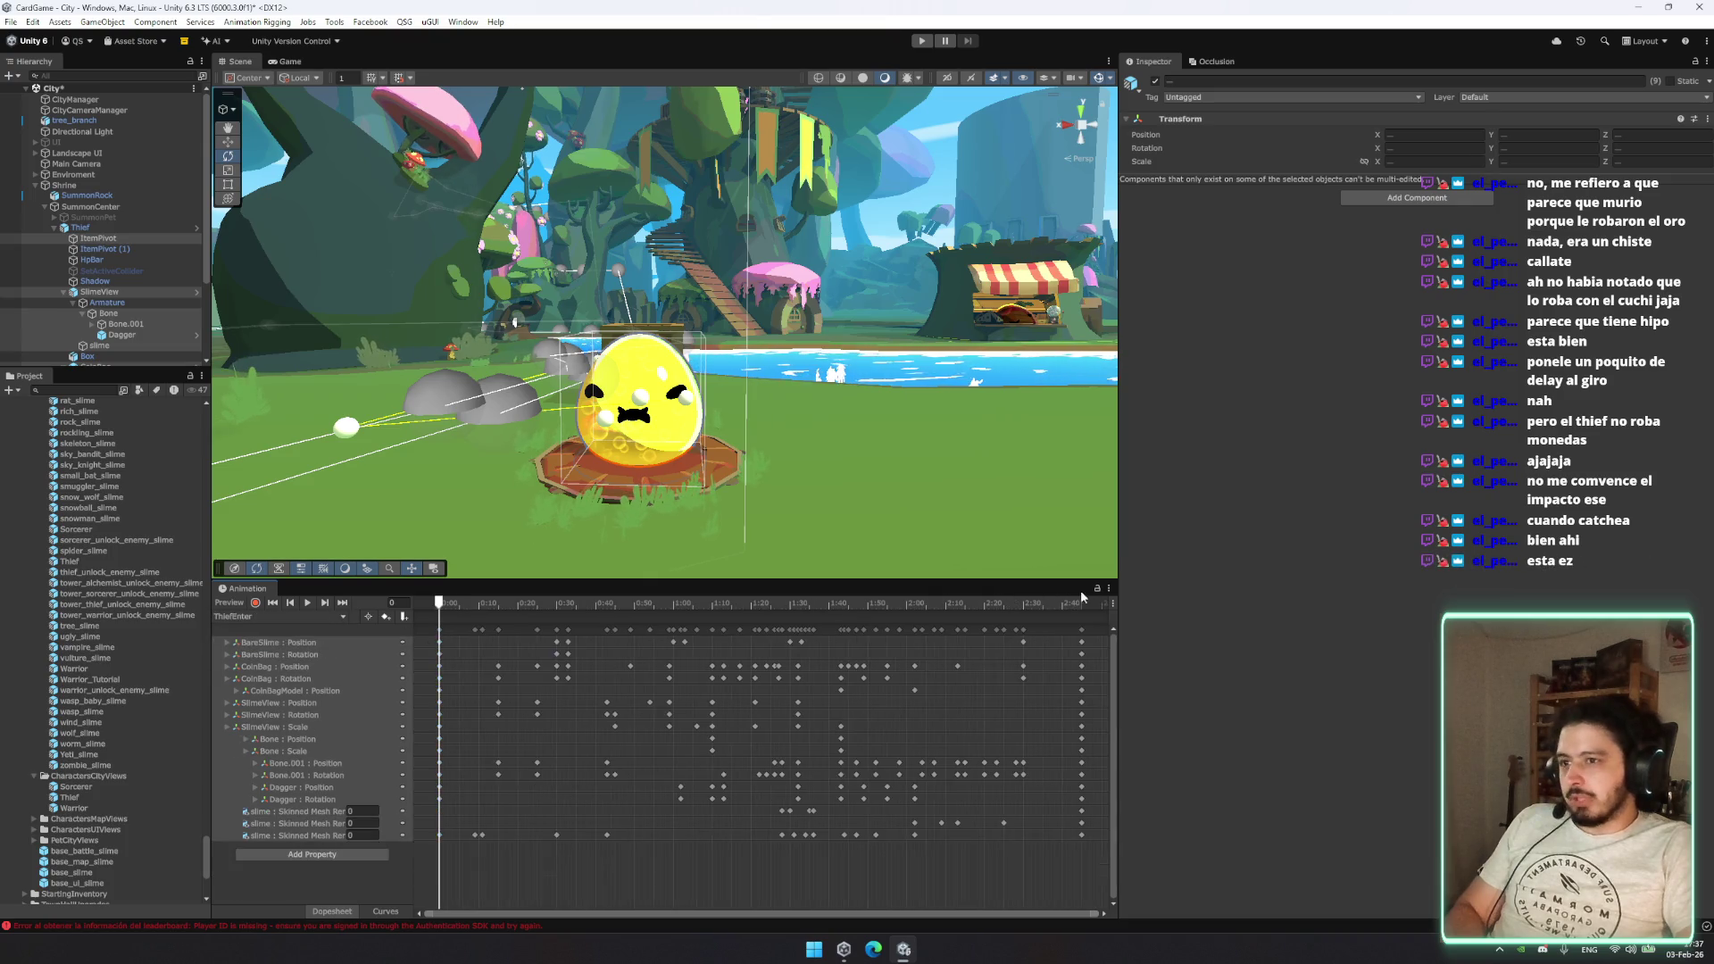
Step: Preview the Thief's ThiefEnter entrance animation and orbit around the slime
{"action": "left_click", "coordinate": [1081, 604]}
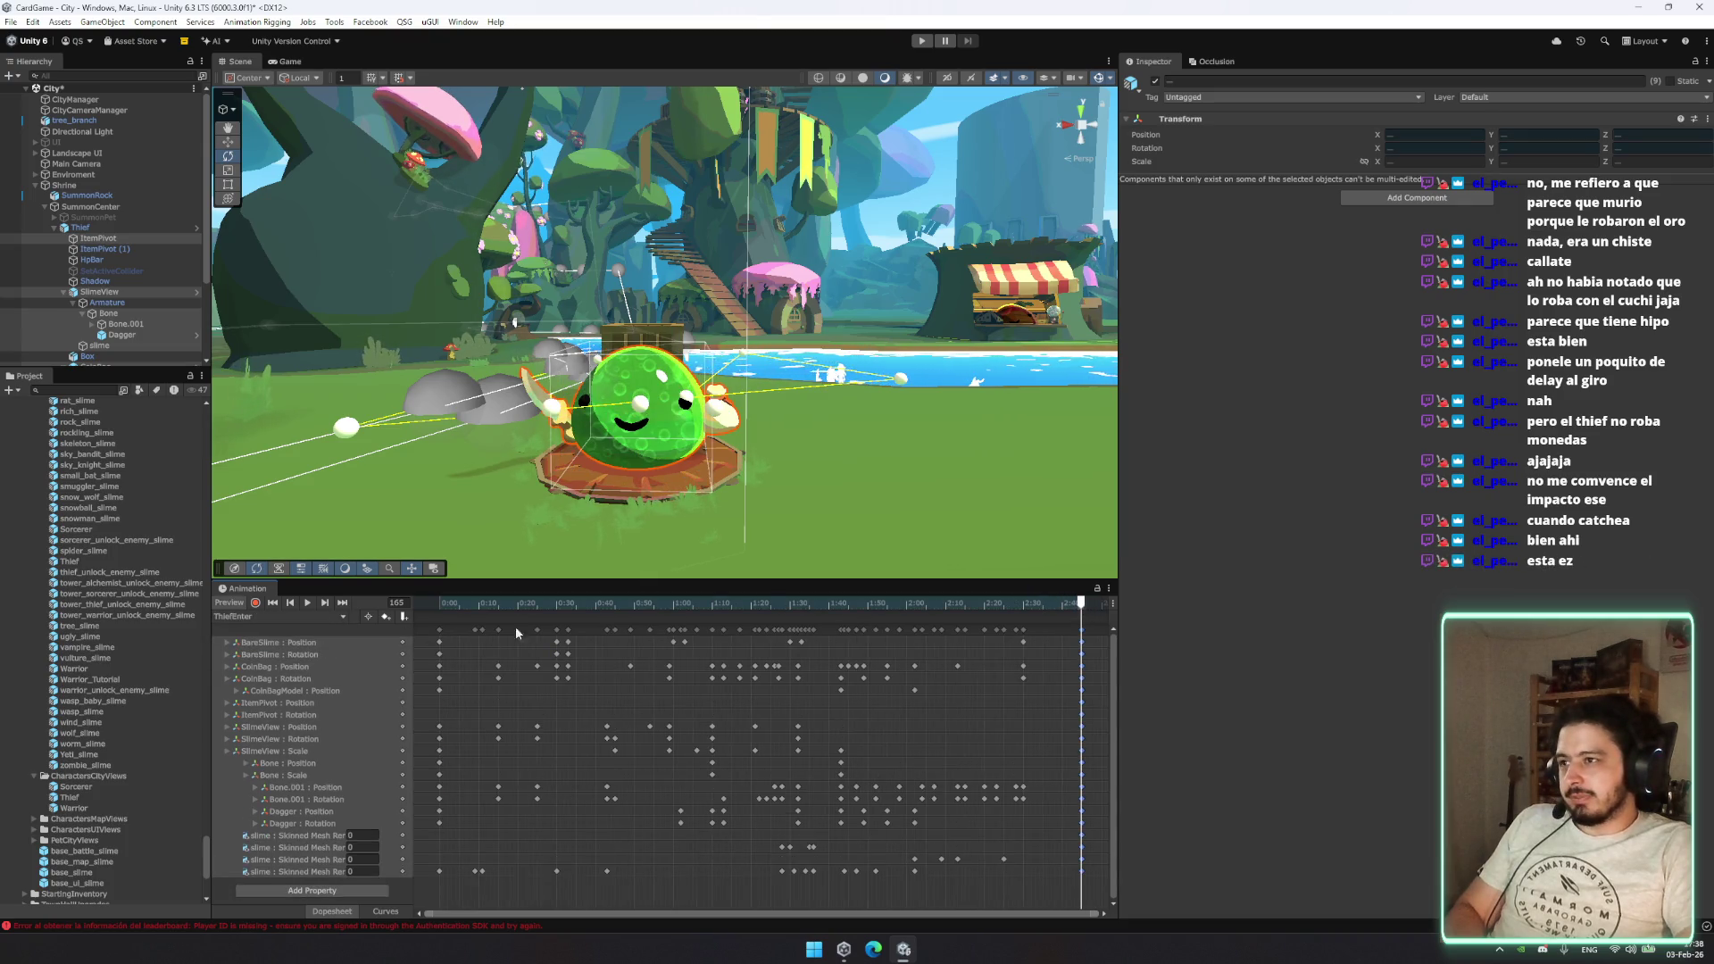
{"action": "left_click", "coordinate": [307, 605]}
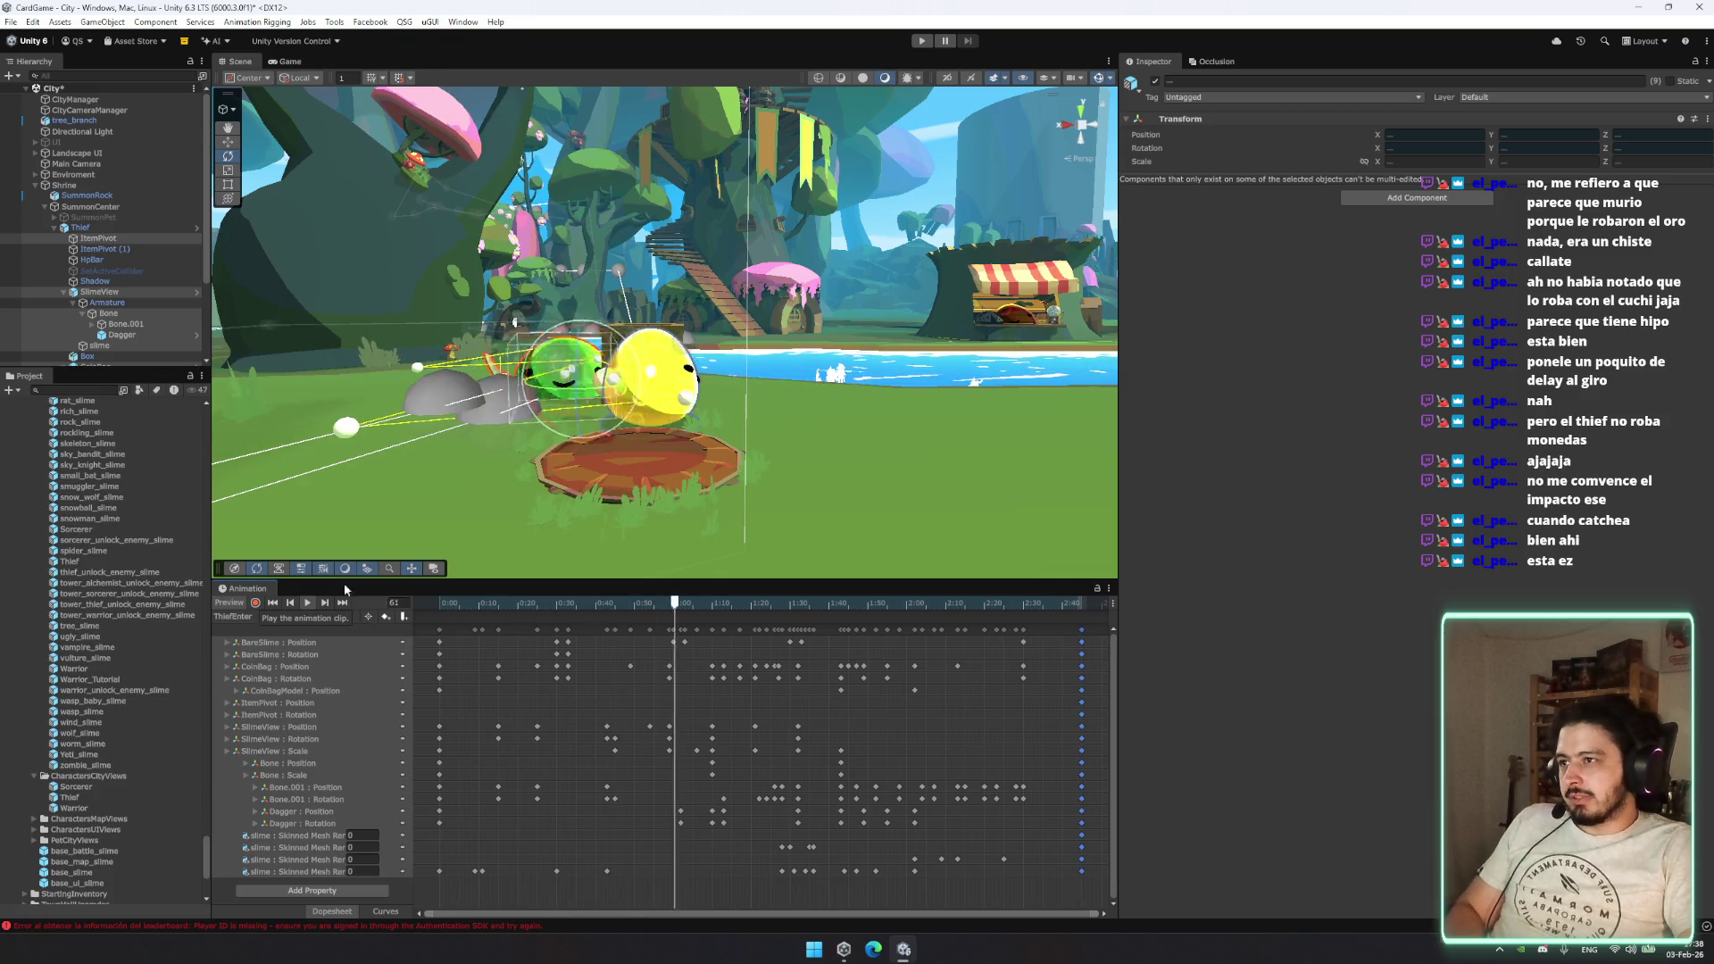
{"action": "left_click", "coordinate": [723, 533]}
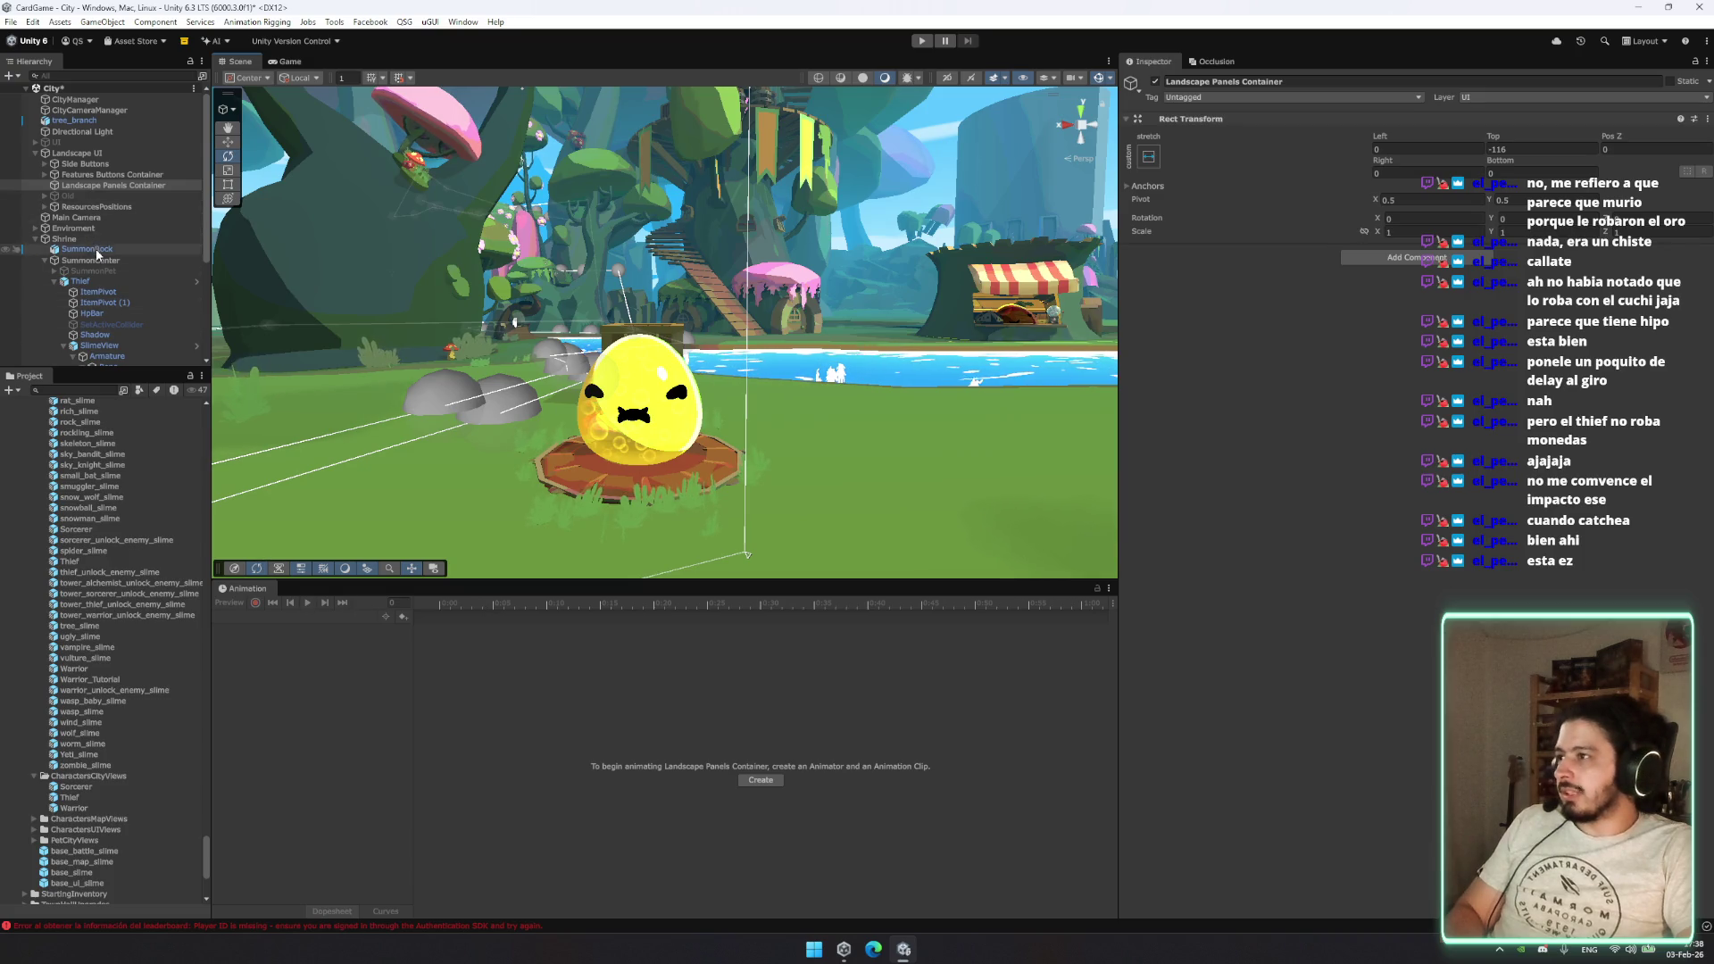
{"action": "left_click", "coordinate": [80, 282]}
{"action": "left_click", "coordinate": [308, 604]}
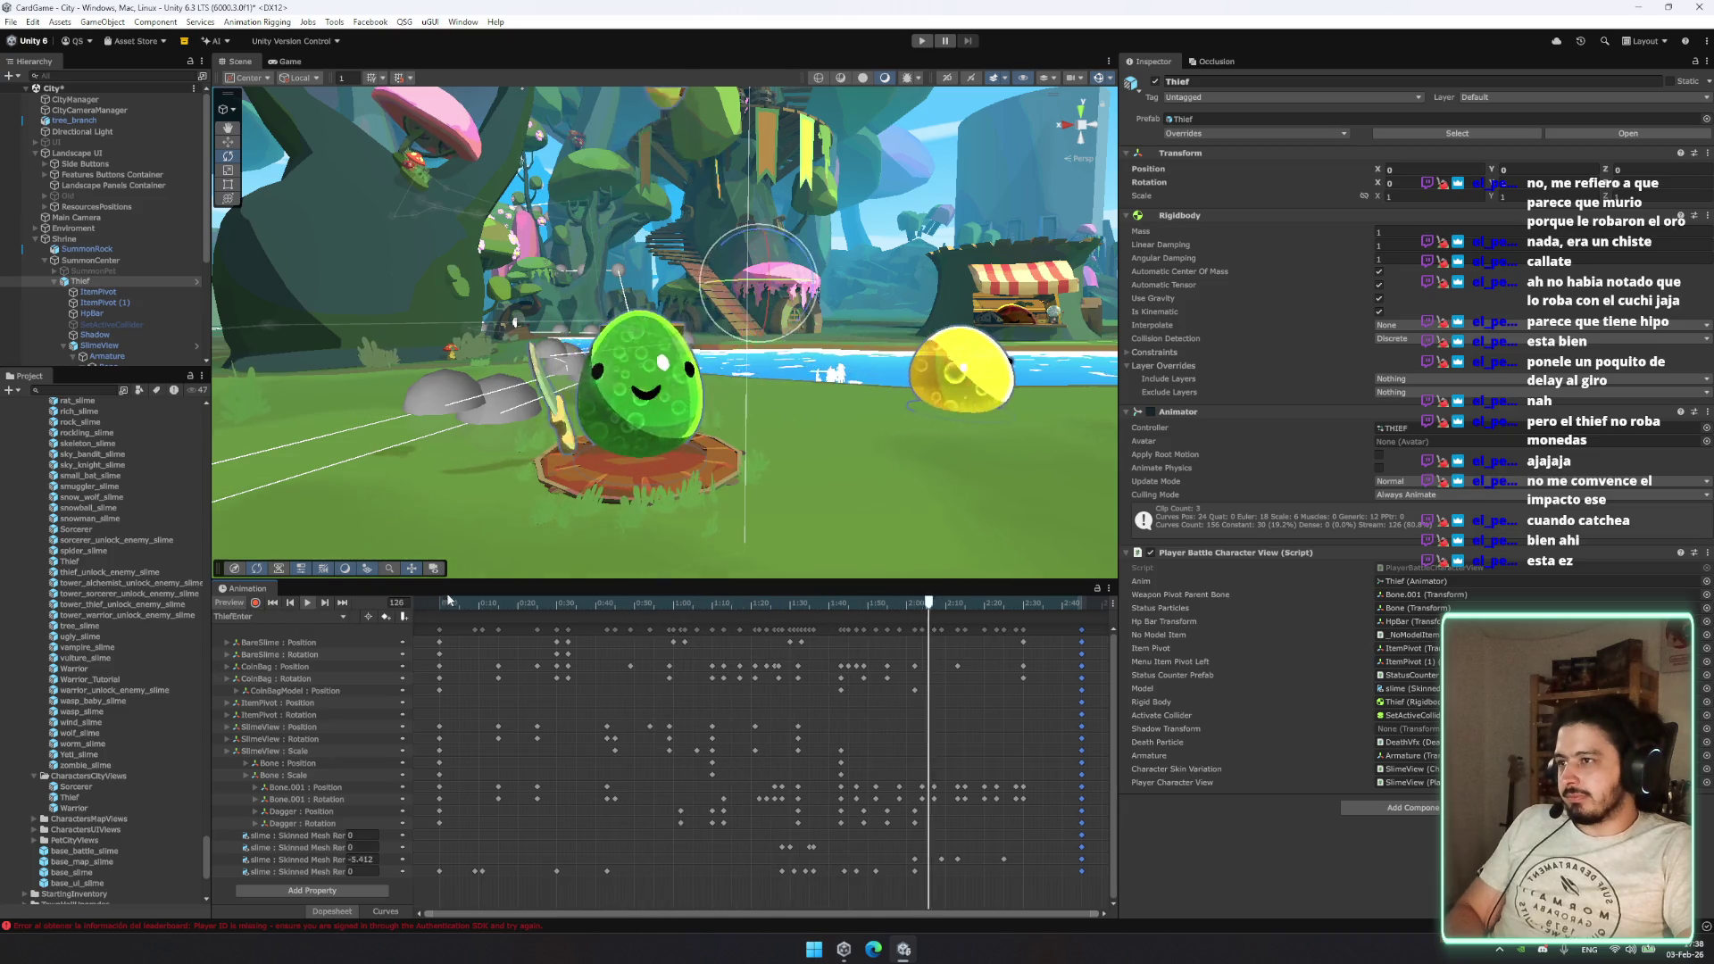
{"action": "left_click_drag", "start_coordinate": [654, 539], "coordinate": [705, 522]}
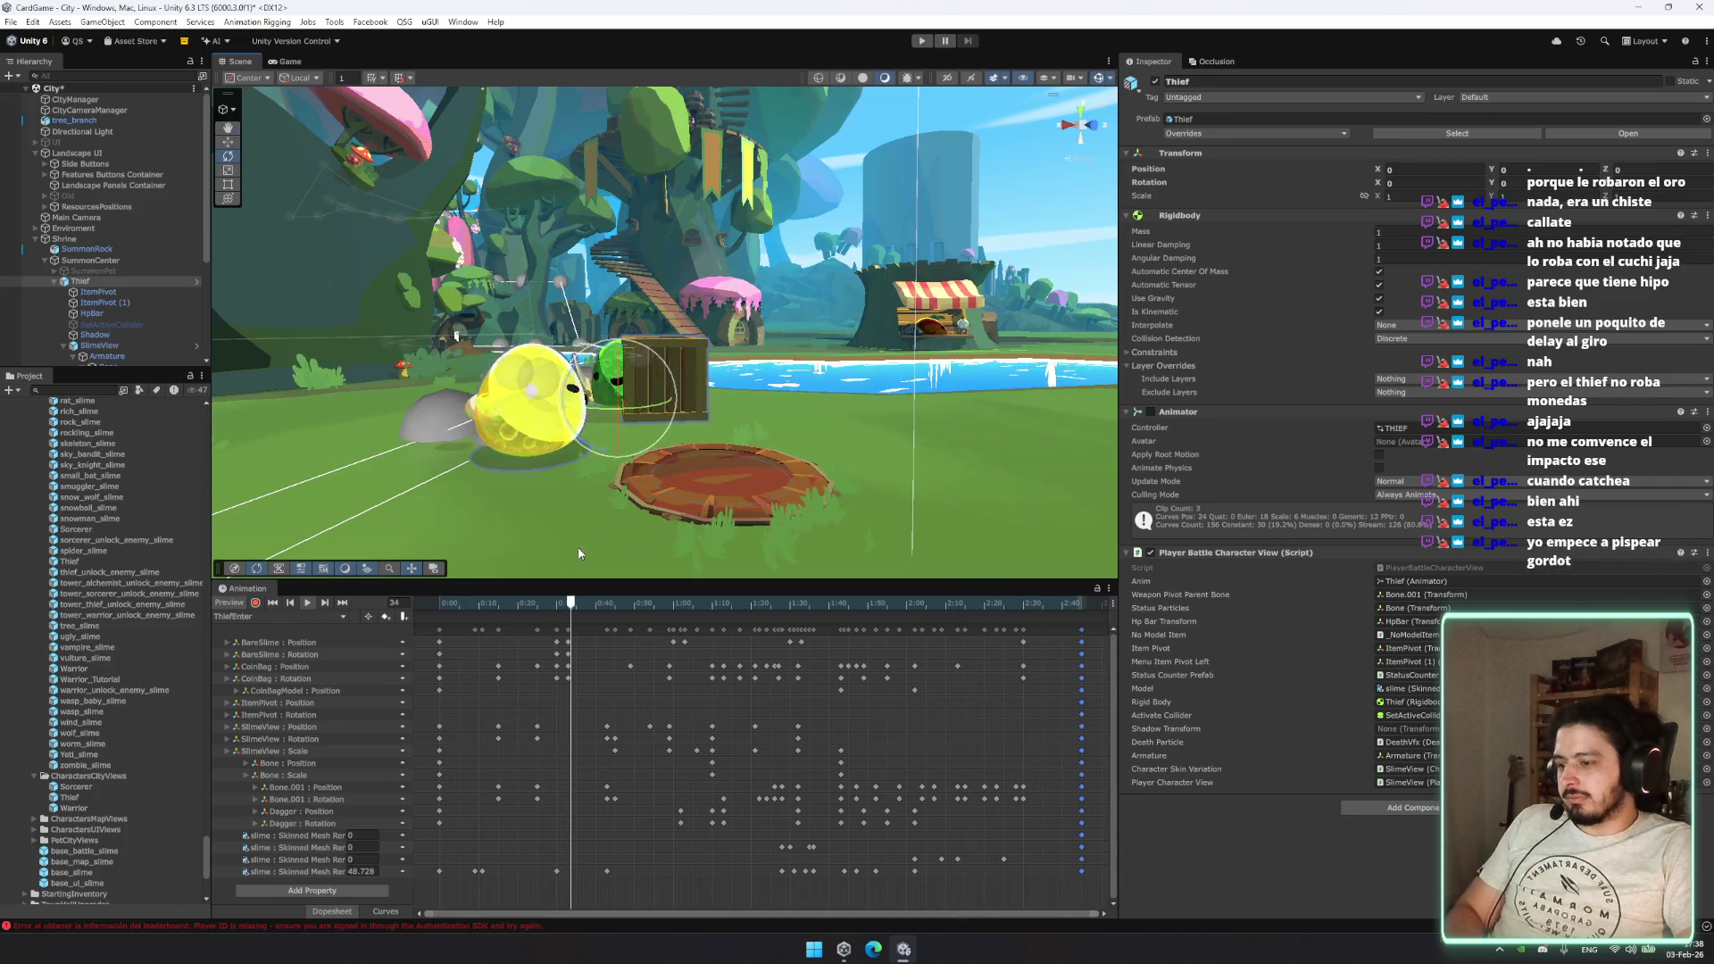
Step: Switch to the thief_city_idle clip, preview it, and scrub to about frame 77
{"action": "left_click", "coordinate": [285, 617]}
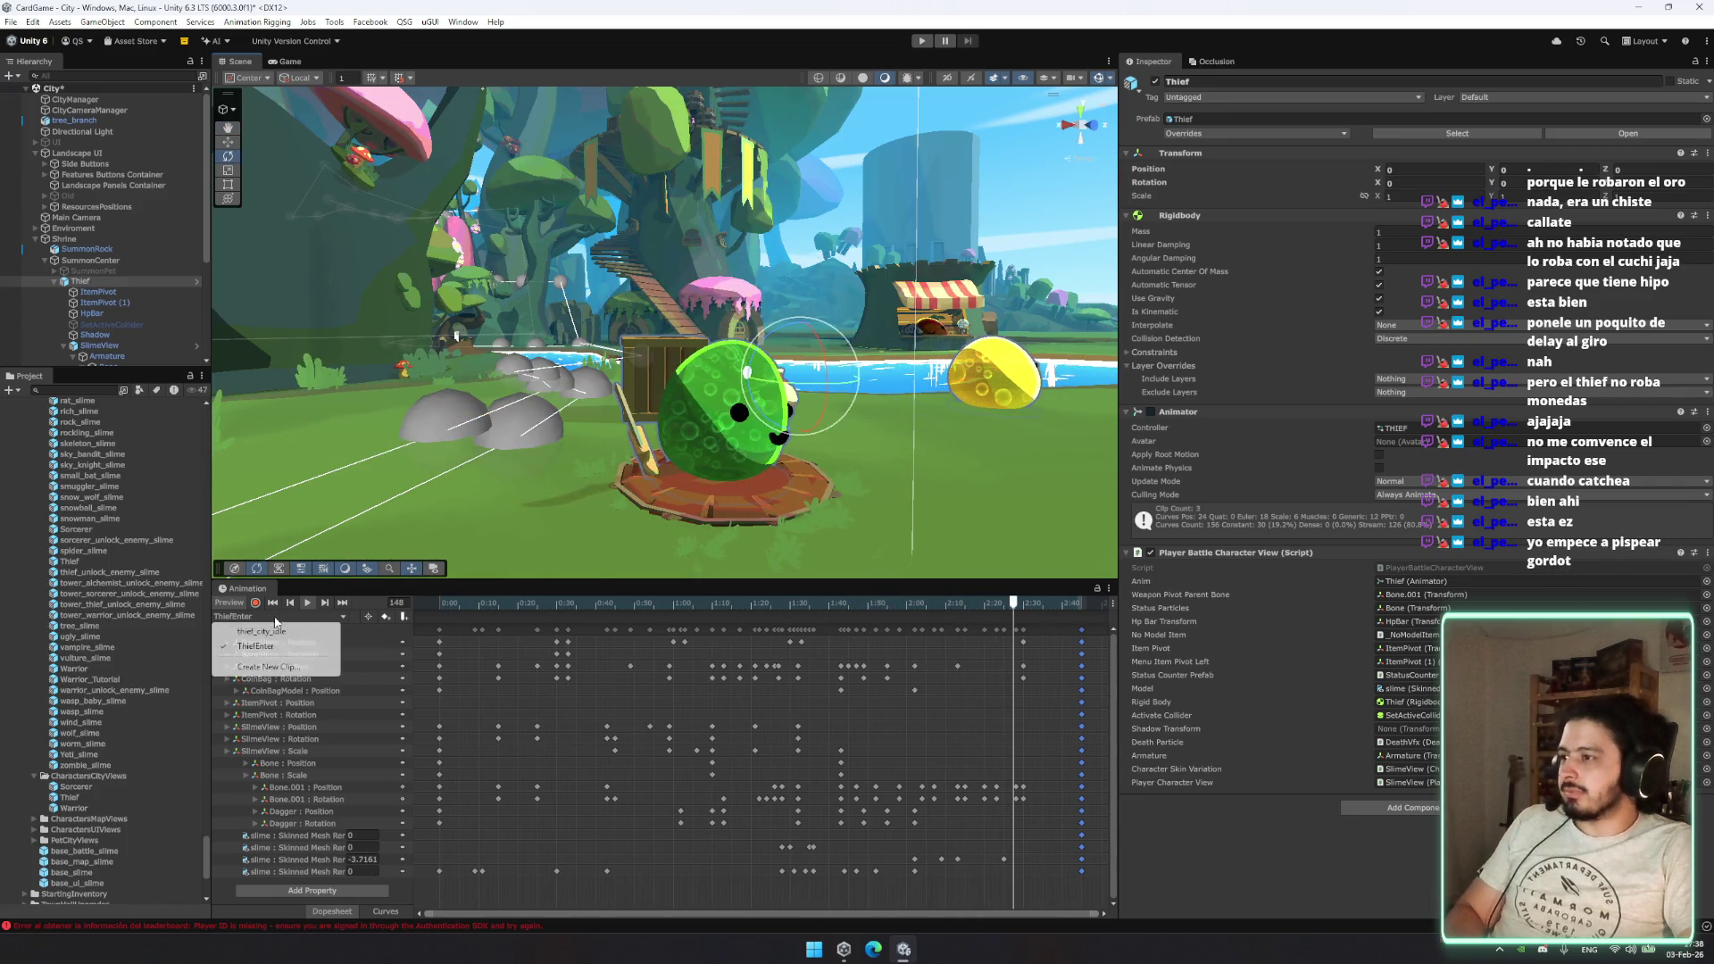
{"action": "left_click", "coordinate": [267, 631]}
{"action": "left_click", "coordinate": [284, 617]}
{"action": "left_click", "coordinate": [286, 632]}
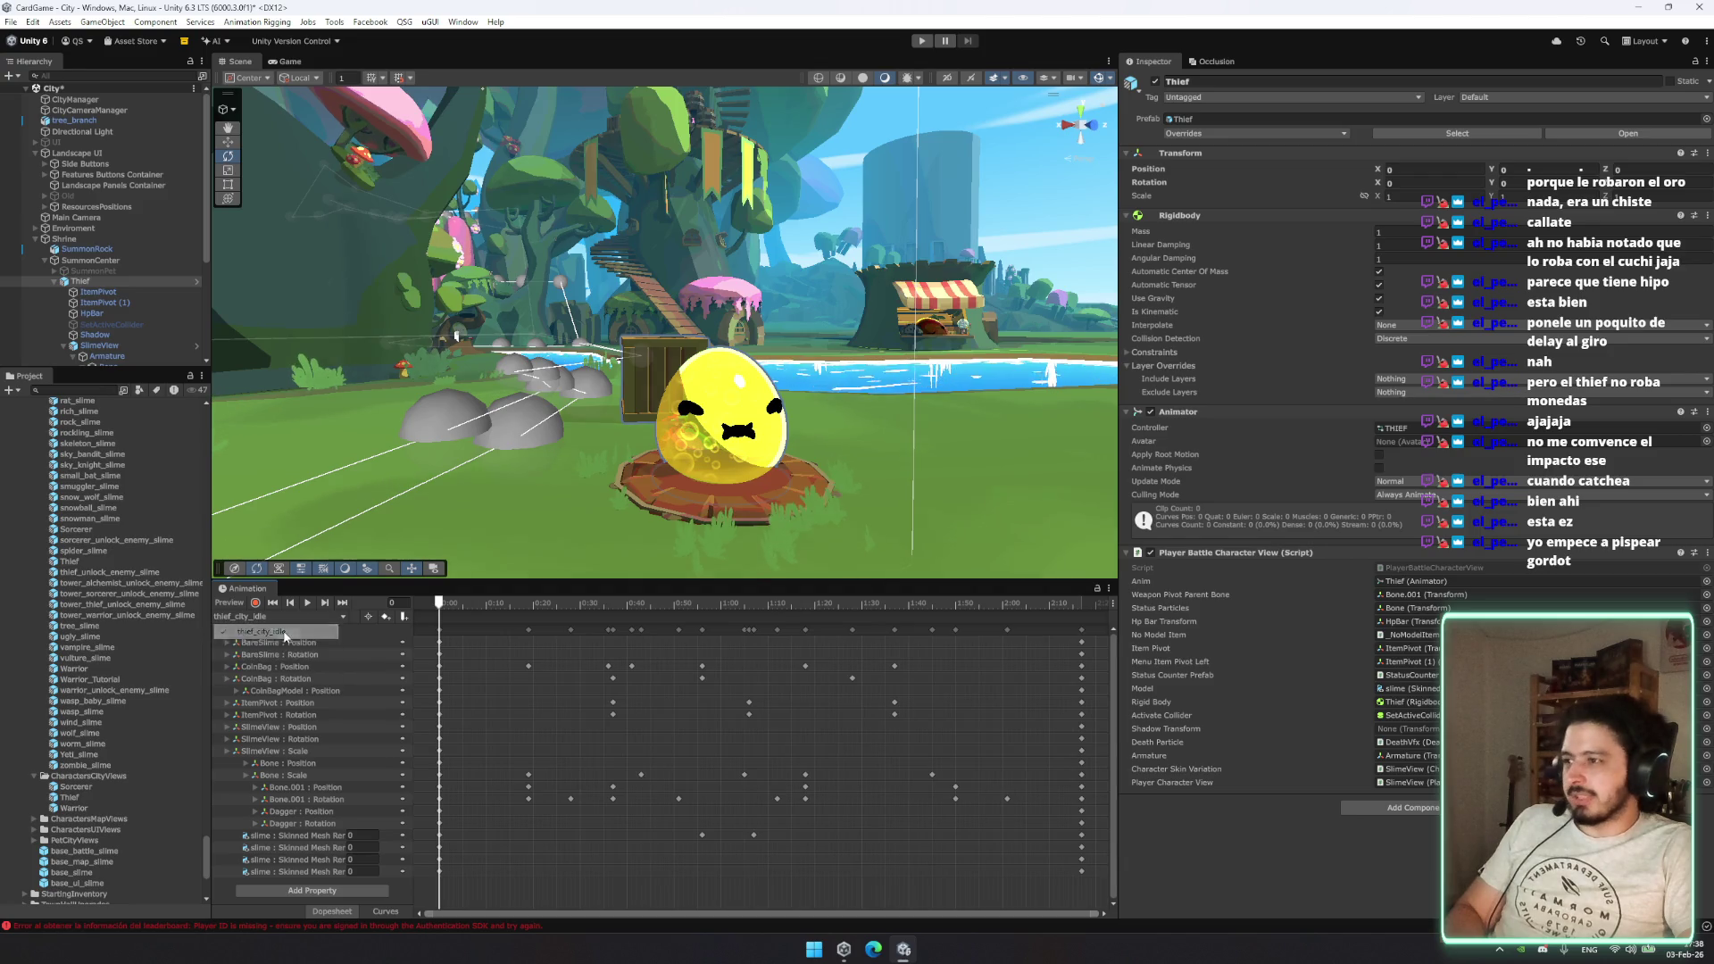
{"action": "left_click", "coordinate": [307, 602]}
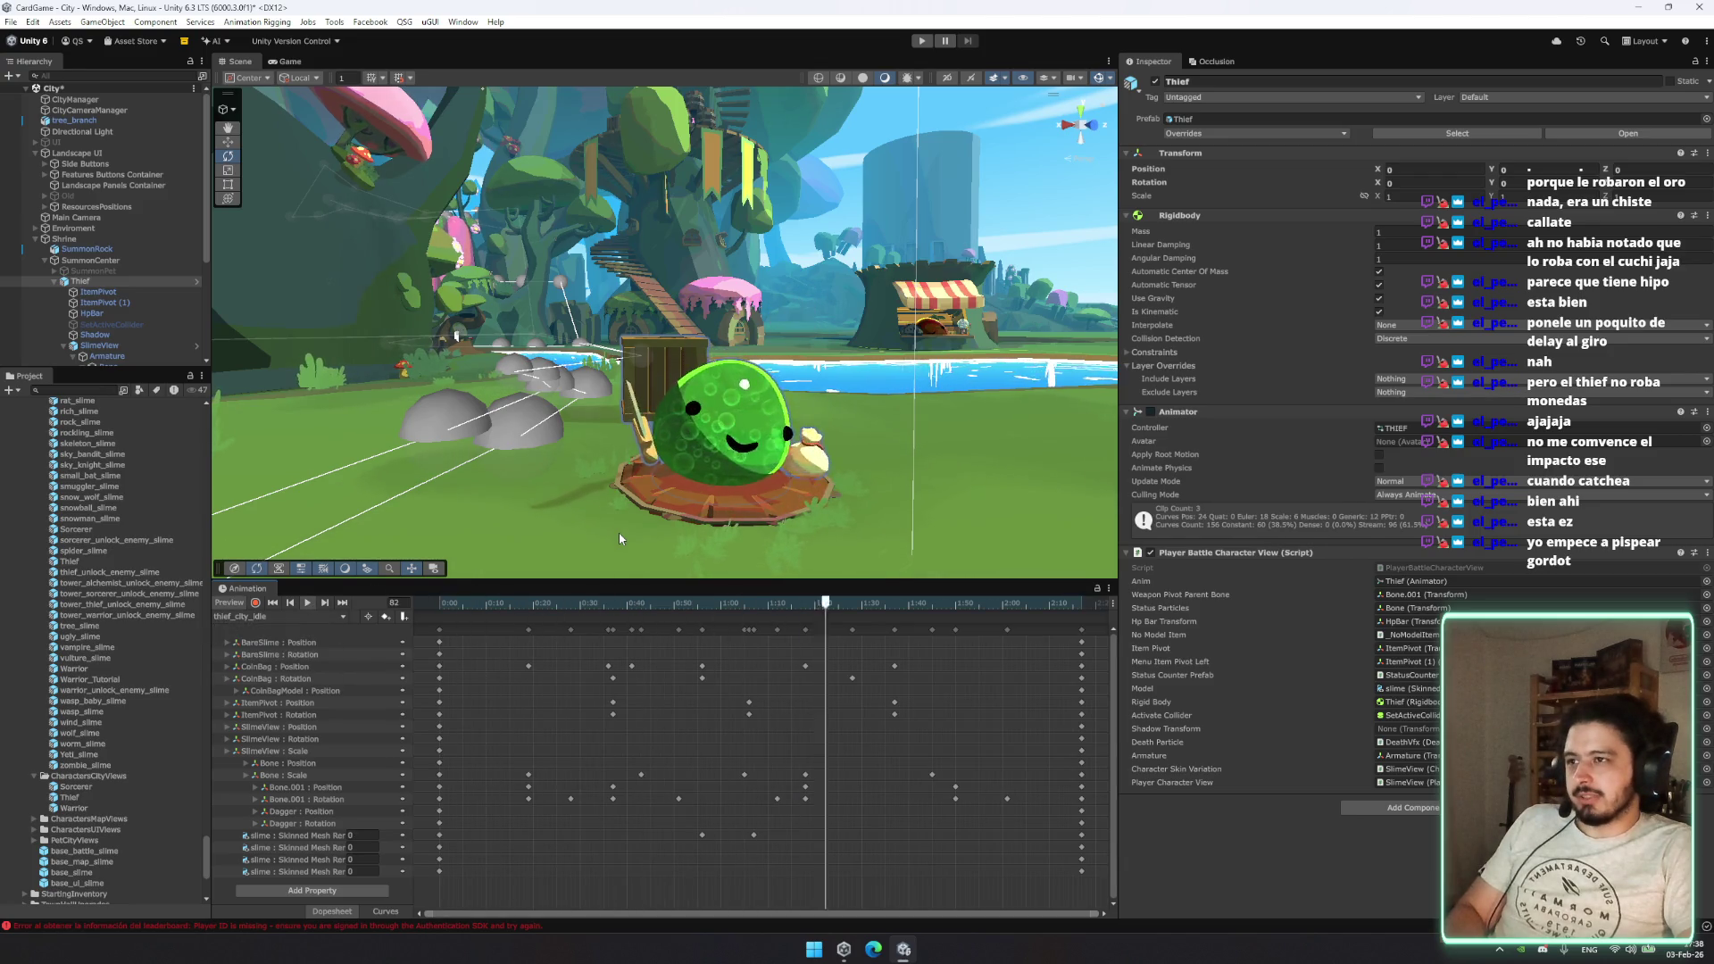
{"action": "left_click", "coordinate": [749, 607]}
{"action": "left_click_drag", "start_coordinate": [749, 622], "coordinate": [805, 634]}
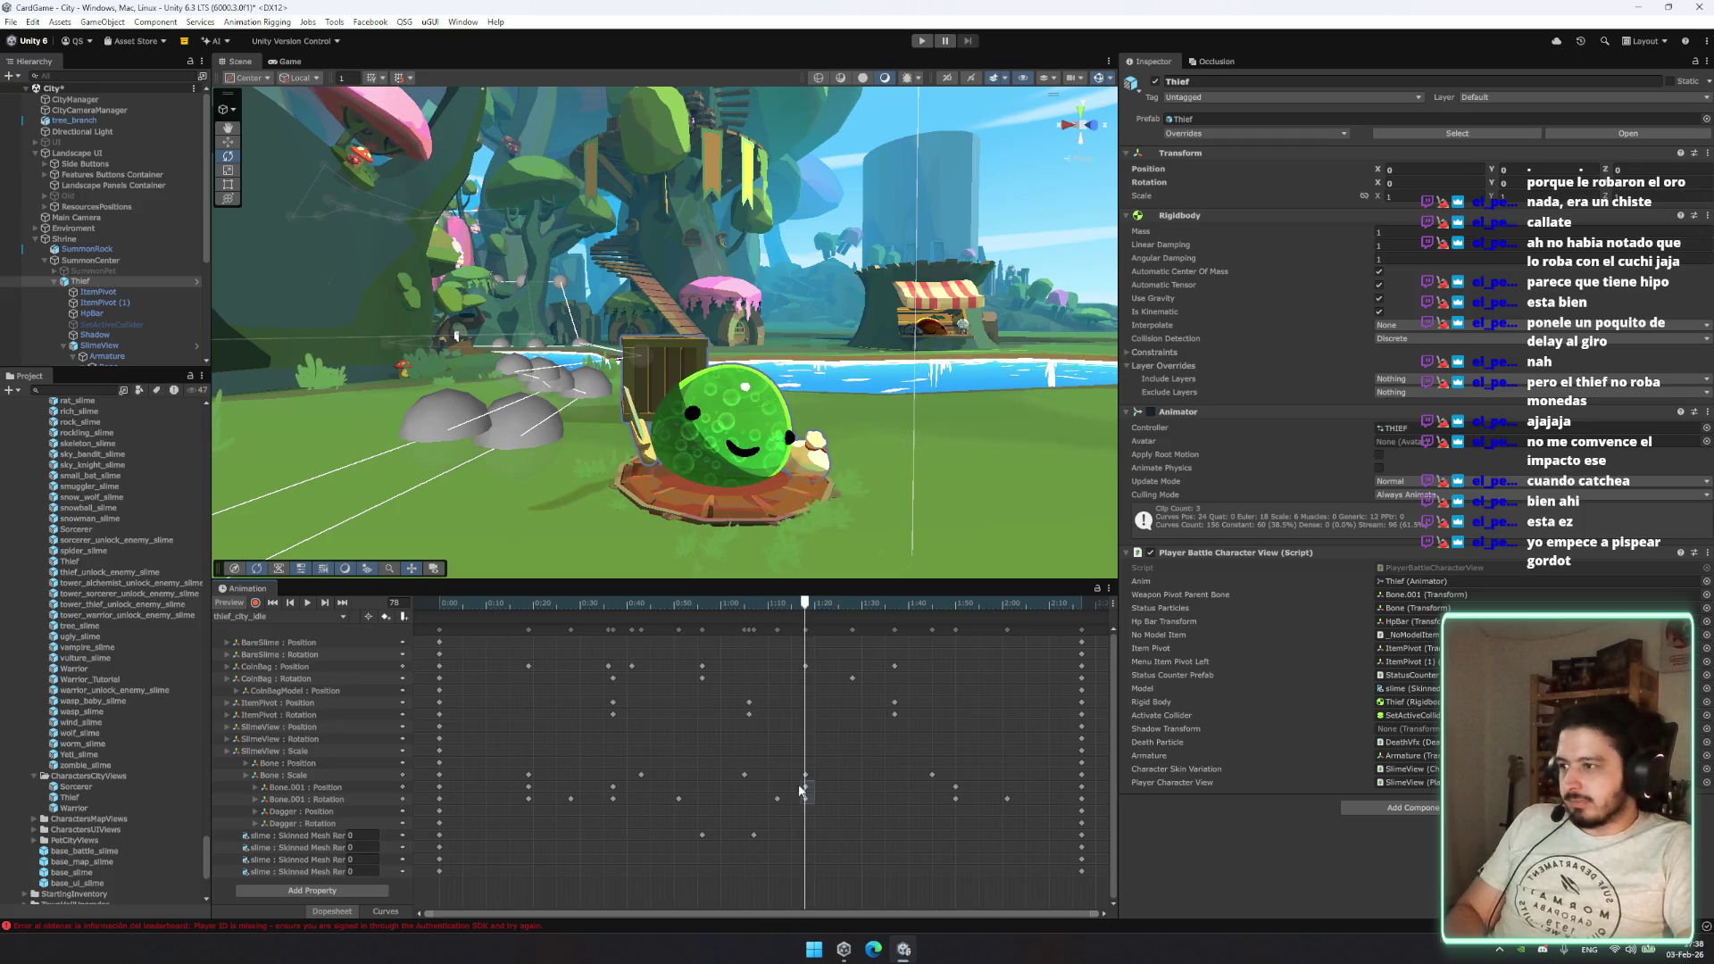
Step: With recording on, rotate Bone.001 at frame 78 to retilt the slime
{"action": "left_click_drag", "start_coordinate": [800, 789], "coordinate": [812, 790]}
{"action": "left_click", "coordinate": [256, 604]}
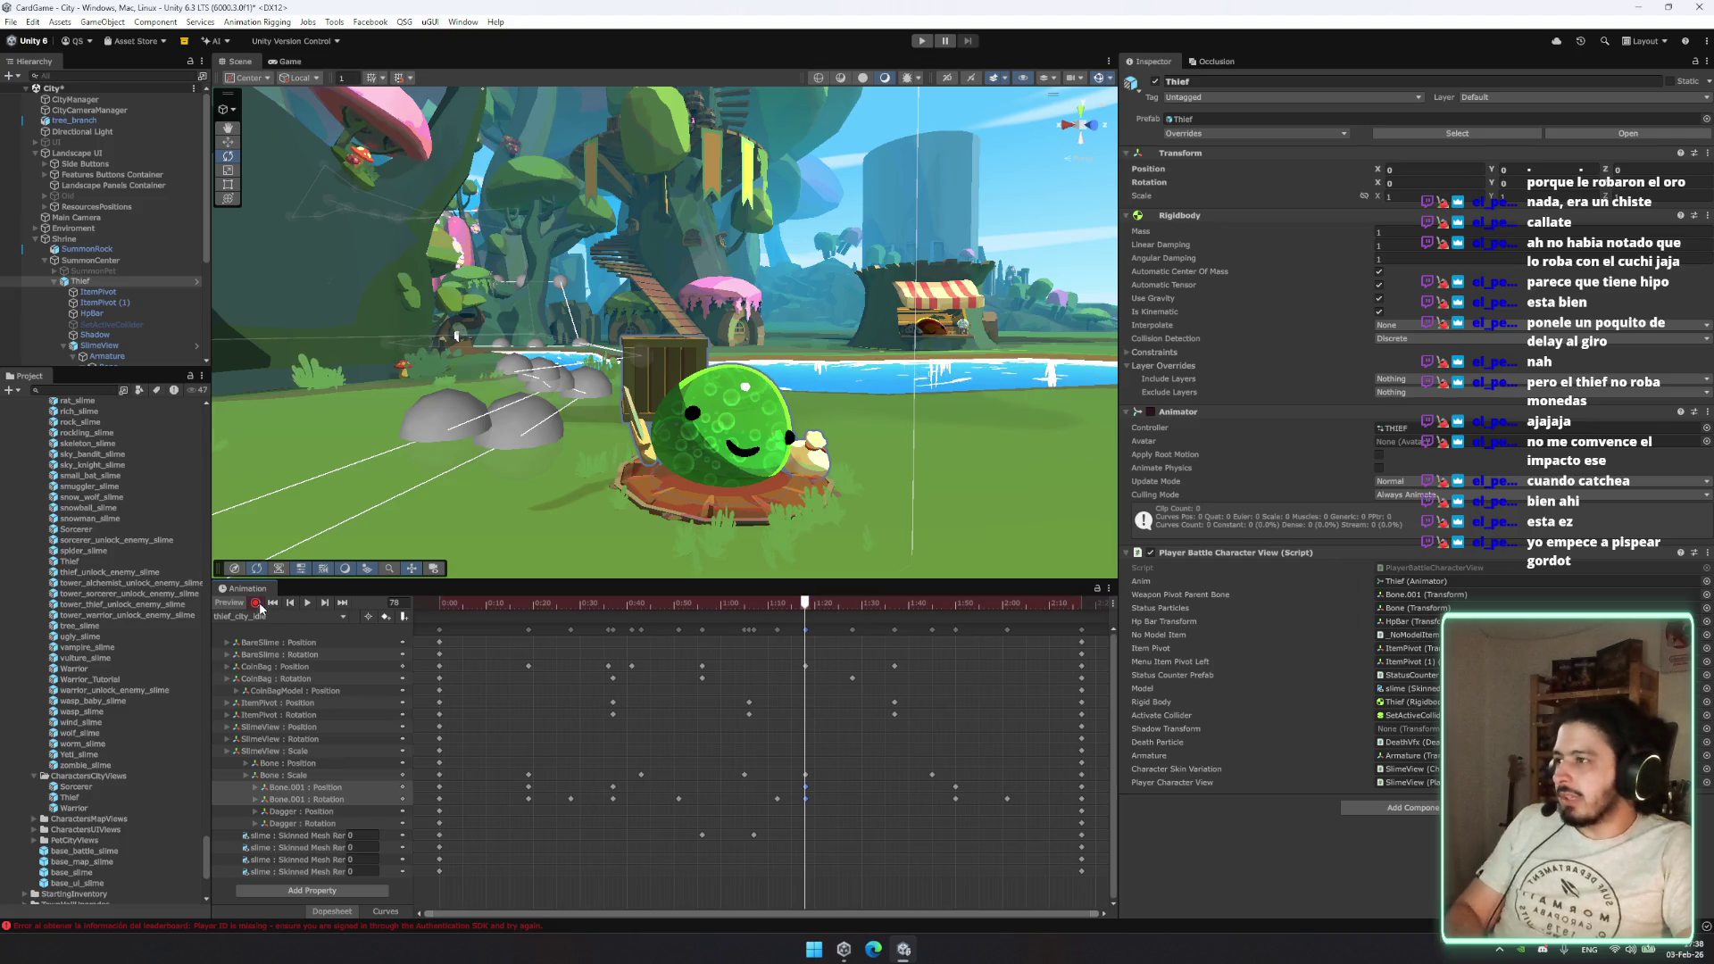
{"action": "scroll", "coordinate": [129, 339], "scroll_direction": "down", "scroll_amount": 3}
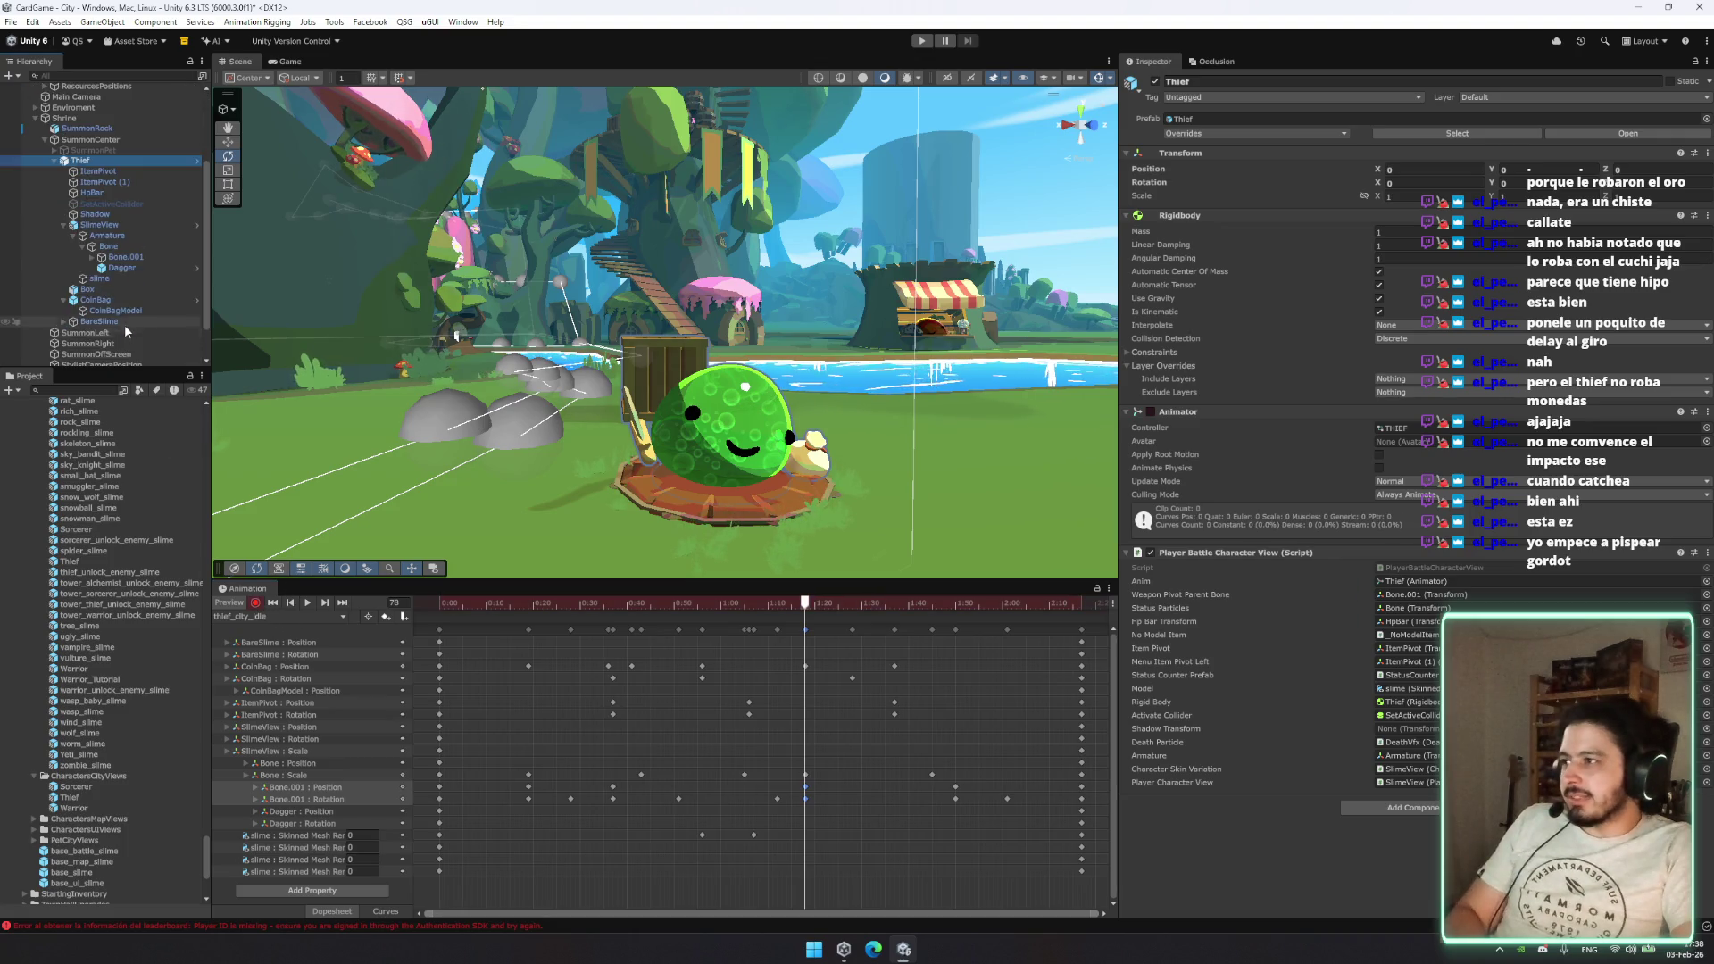
{"action": "left_click", "coordinate": [134, 258]}
{"action": "left_click_drag", "start_coordinate": [682, 390], "coordinate": [730, 385]}
{"action": "key", "text": "w"}
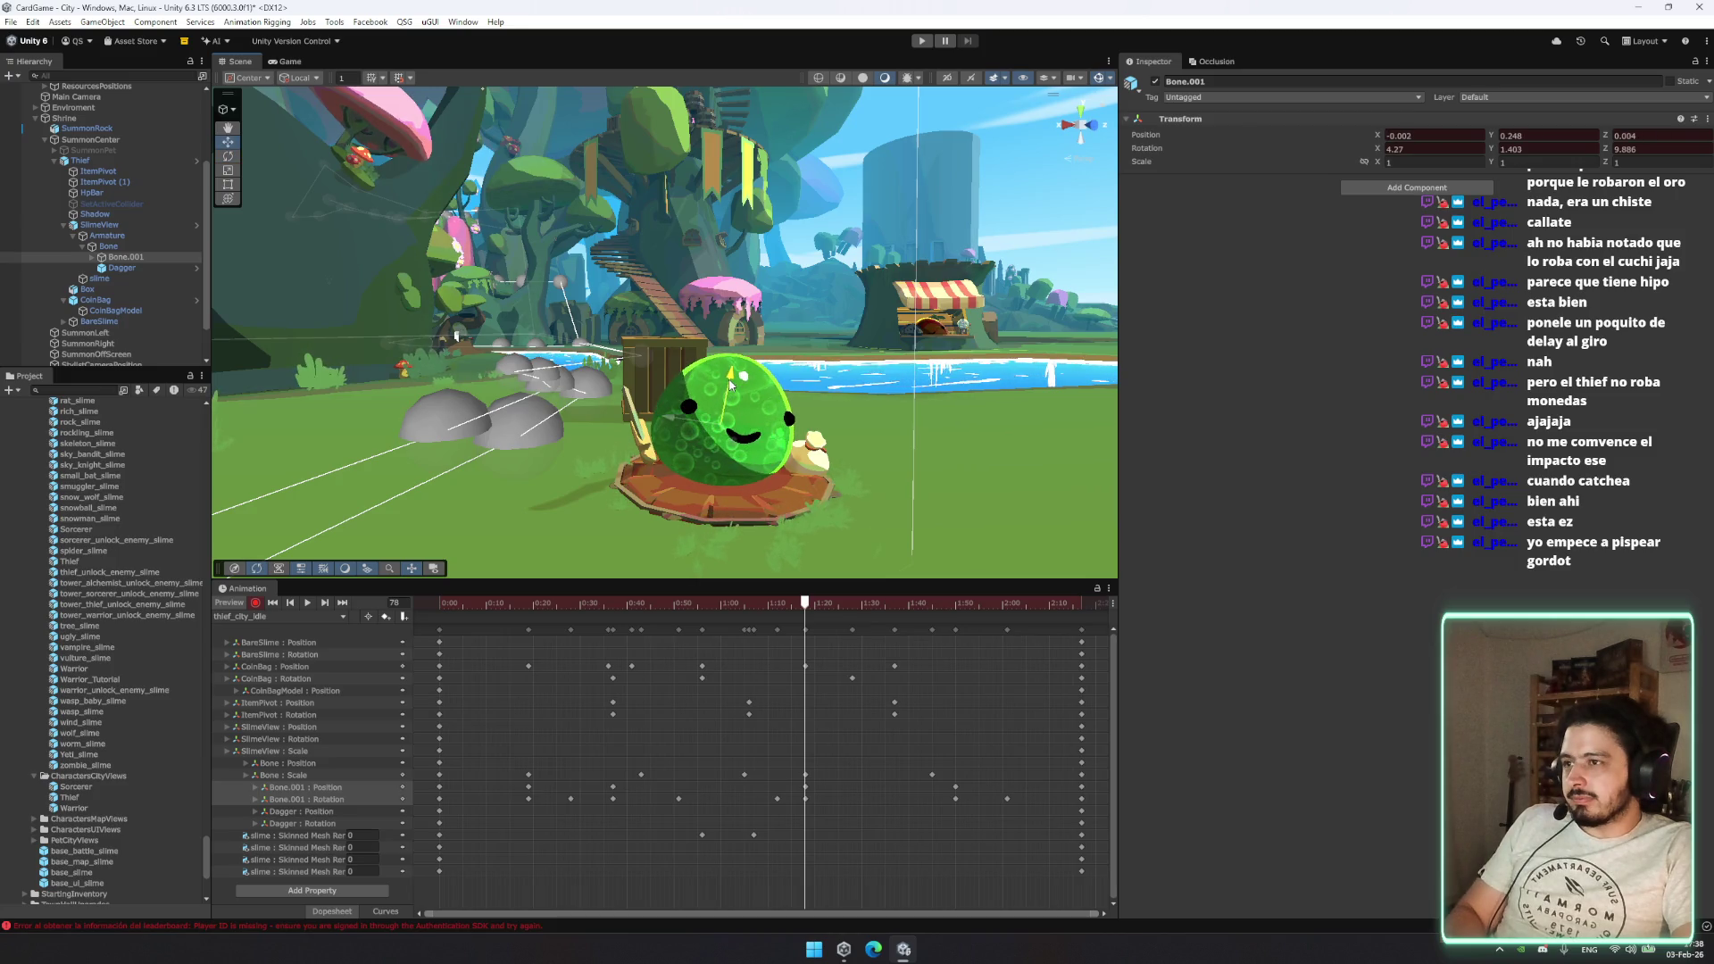
Step: Play back the idle clip around frames 44–78 to review the new Bone.001 pose
{"action": "left_click", "coordinate": [651, 602]}
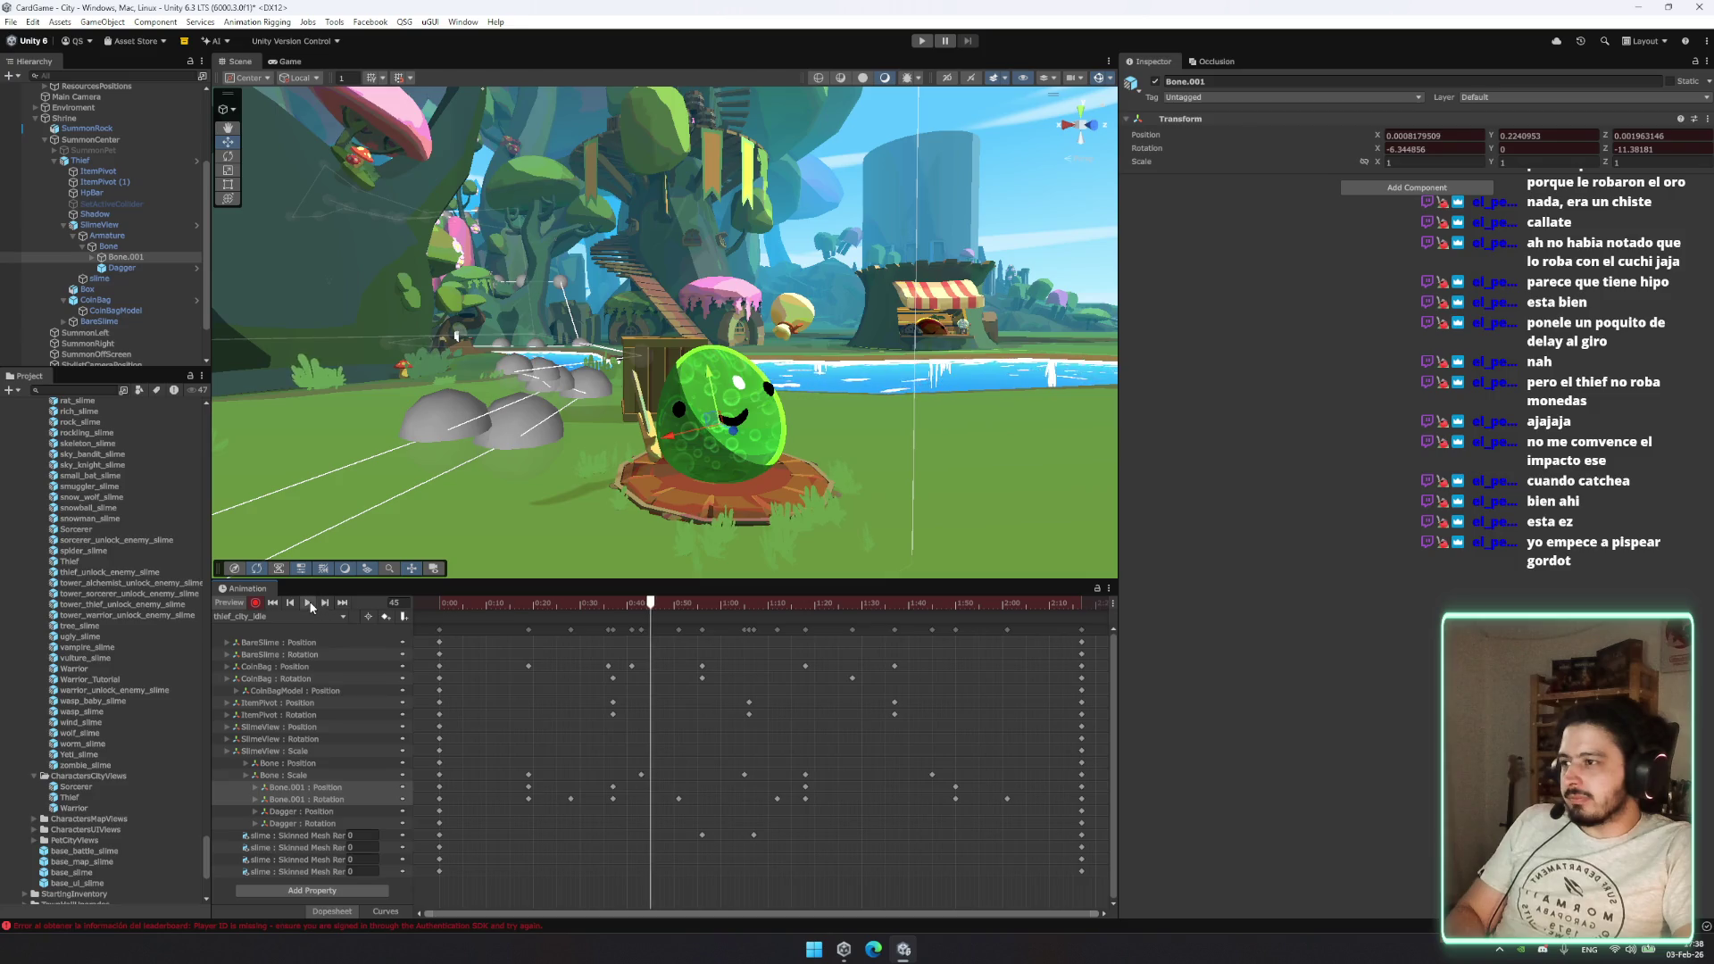
{"action": "left_click", "coordinate": [307, 602]}
{"action": "left_click_drag", "start_coordinate": [786, 482], "coordinate": [848, 484]}
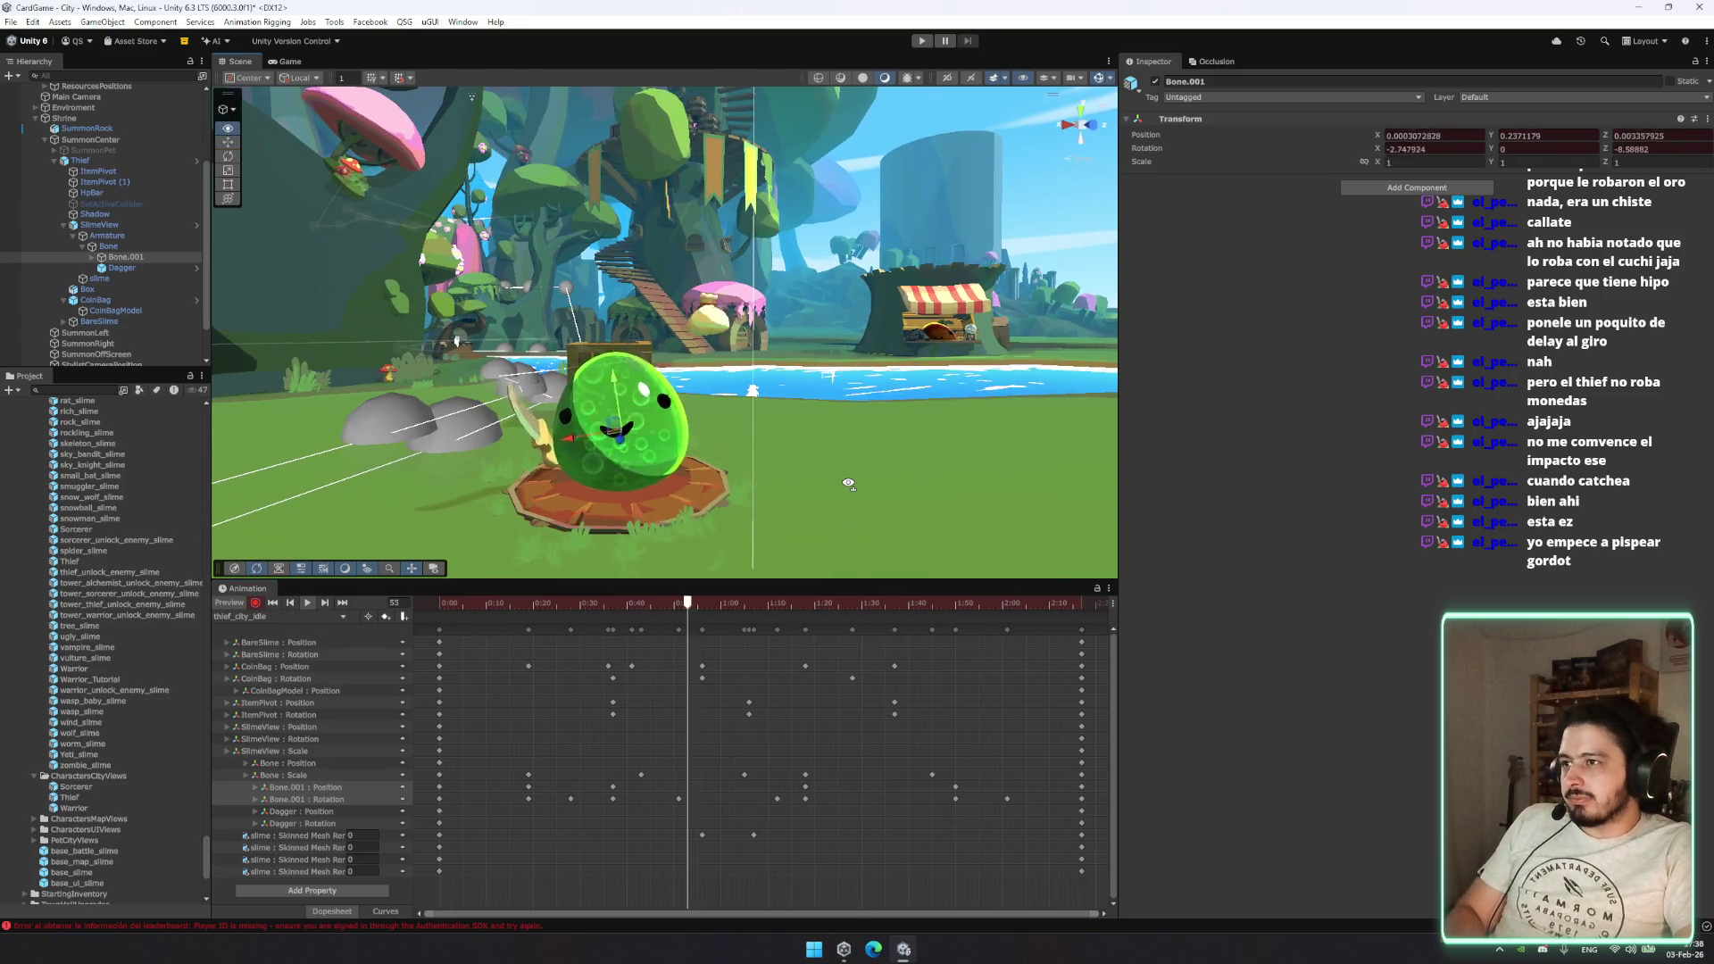
{"action": "left_click", "coordinate": [804, 608]}
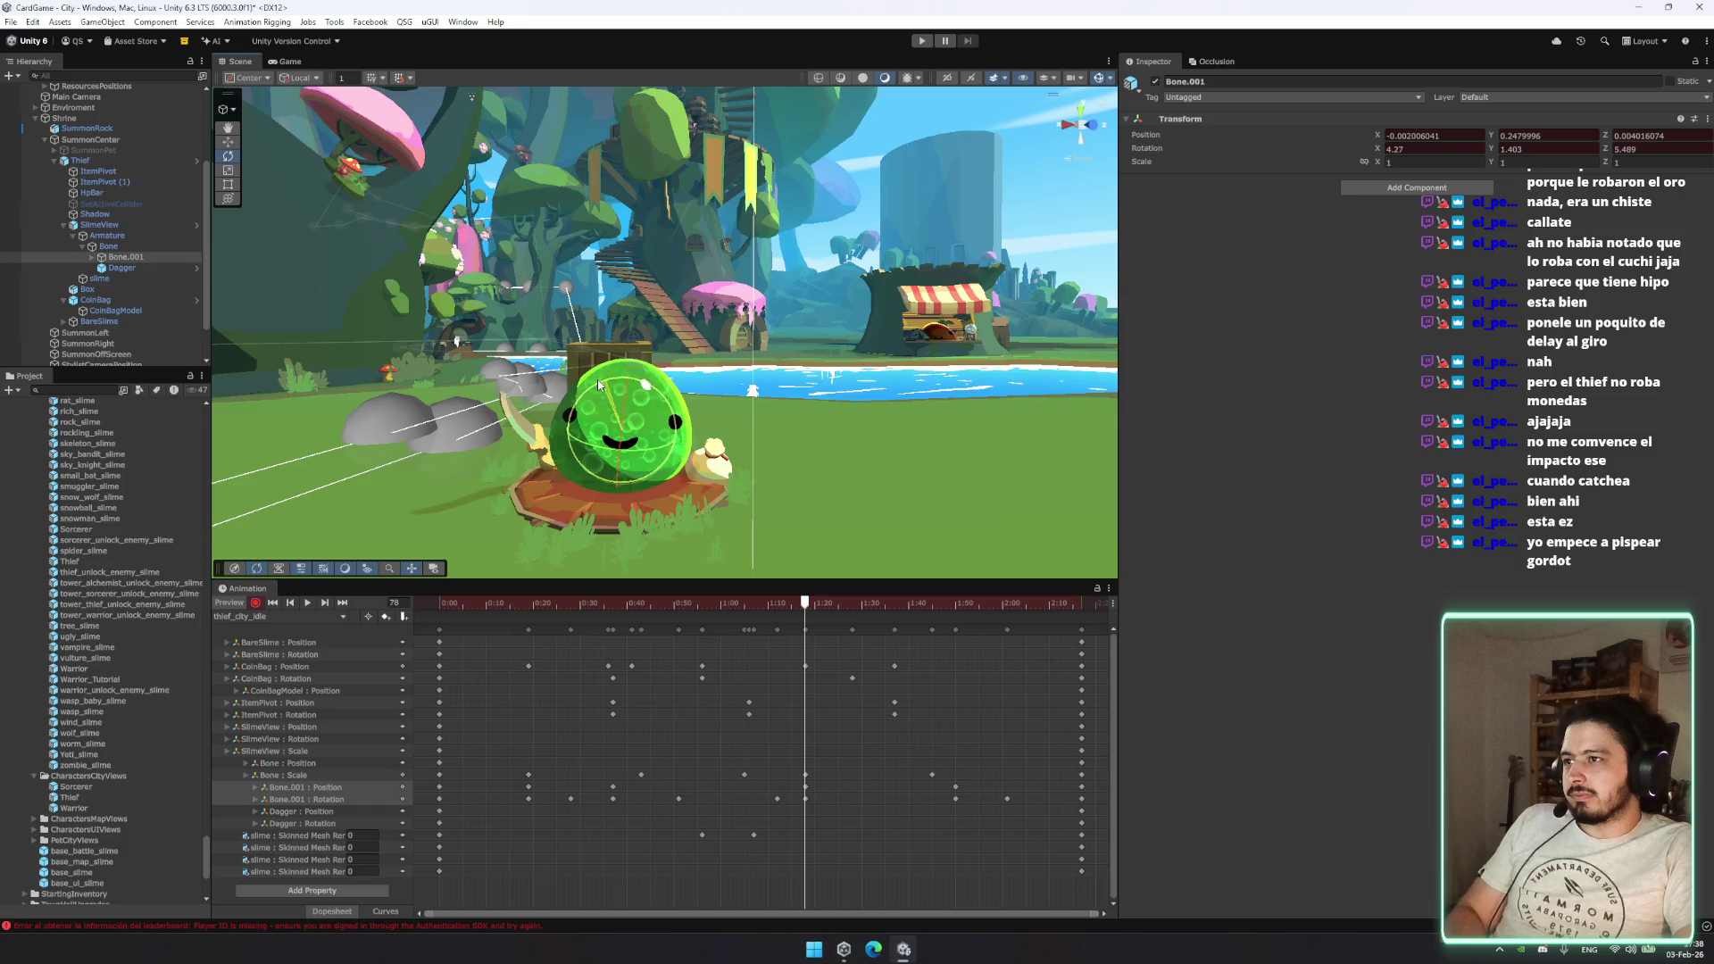
{"action": "left_click", "coordinate": [763, 606]}
{"action": "left_click", "coordinate": [744, 605]}
{"action": "key", "text": "space"}
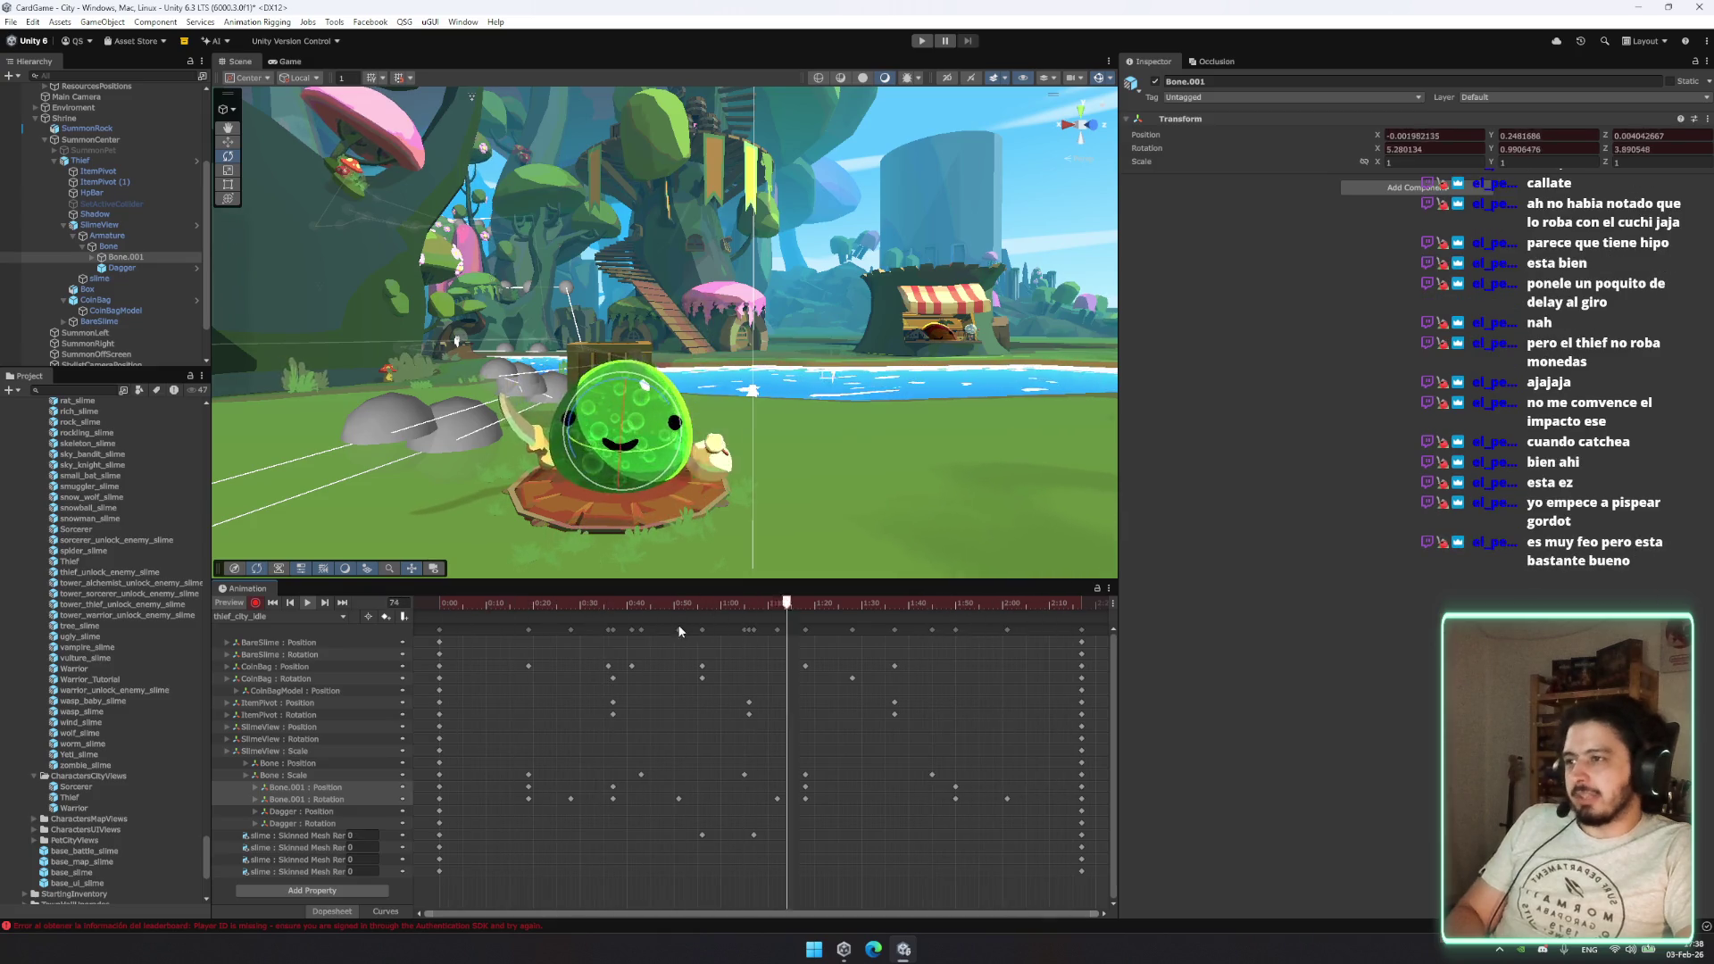
{"action": "left_click", "coordinate": [532, 606]}
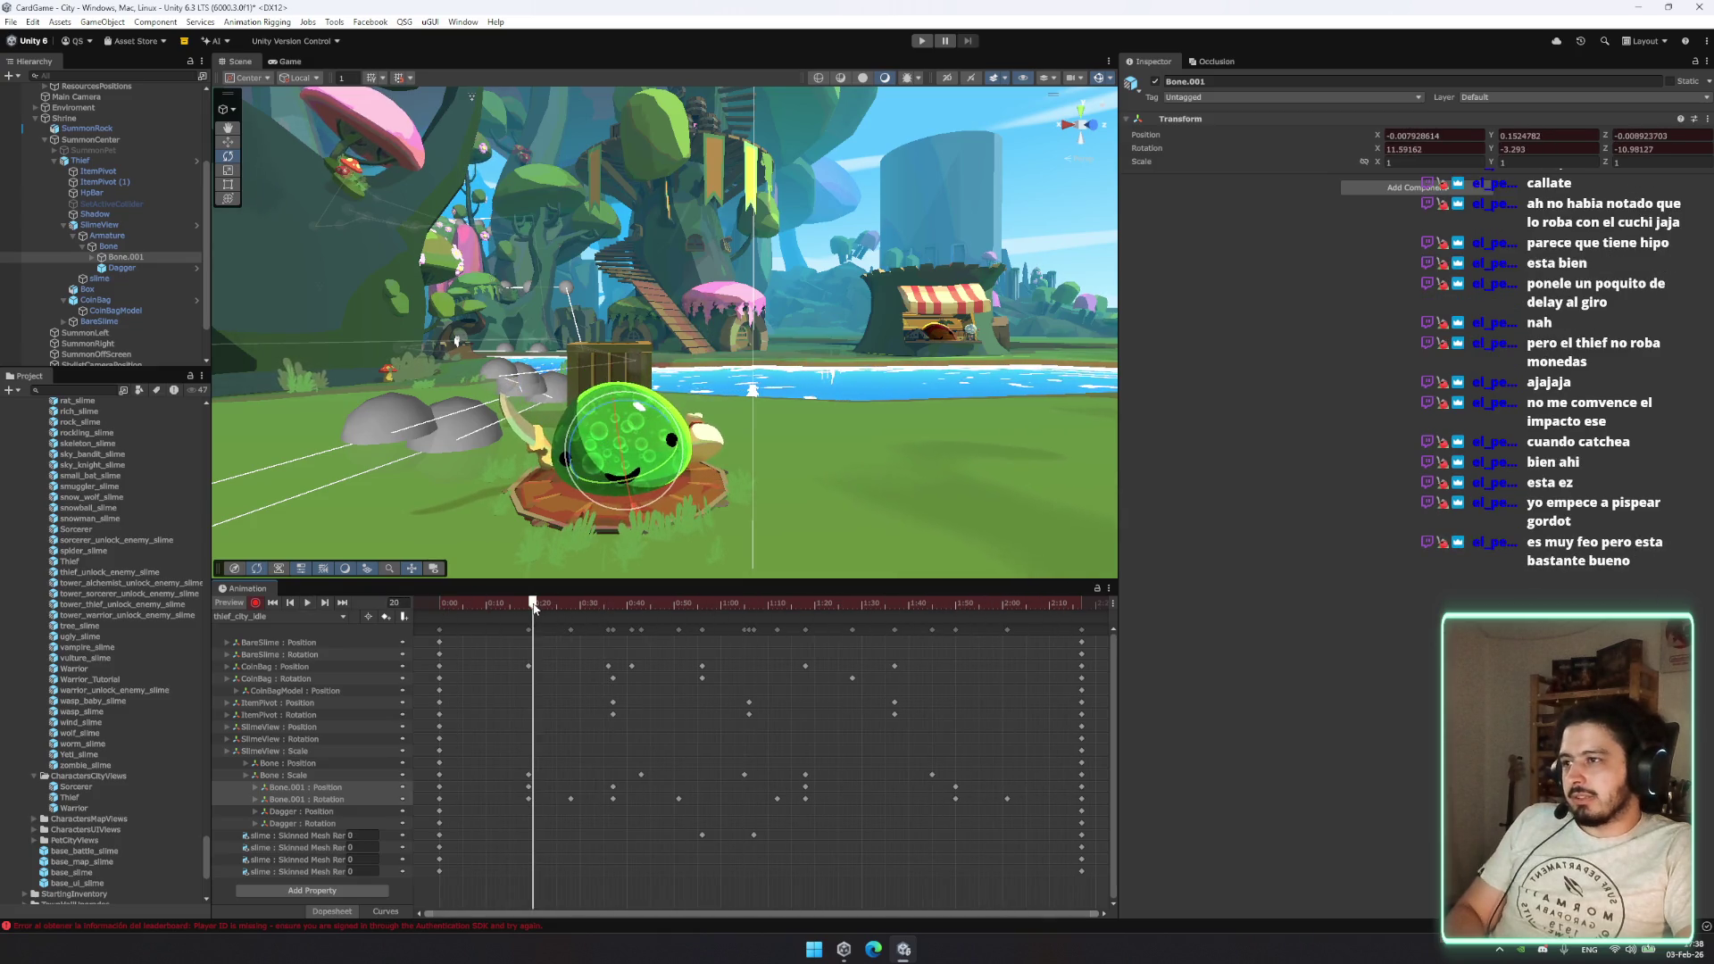
Step: At about frame 17, raise the ItemPivot and lower the Dagger slightly
{"action": "left_click", "coordinate": [319, 705]}
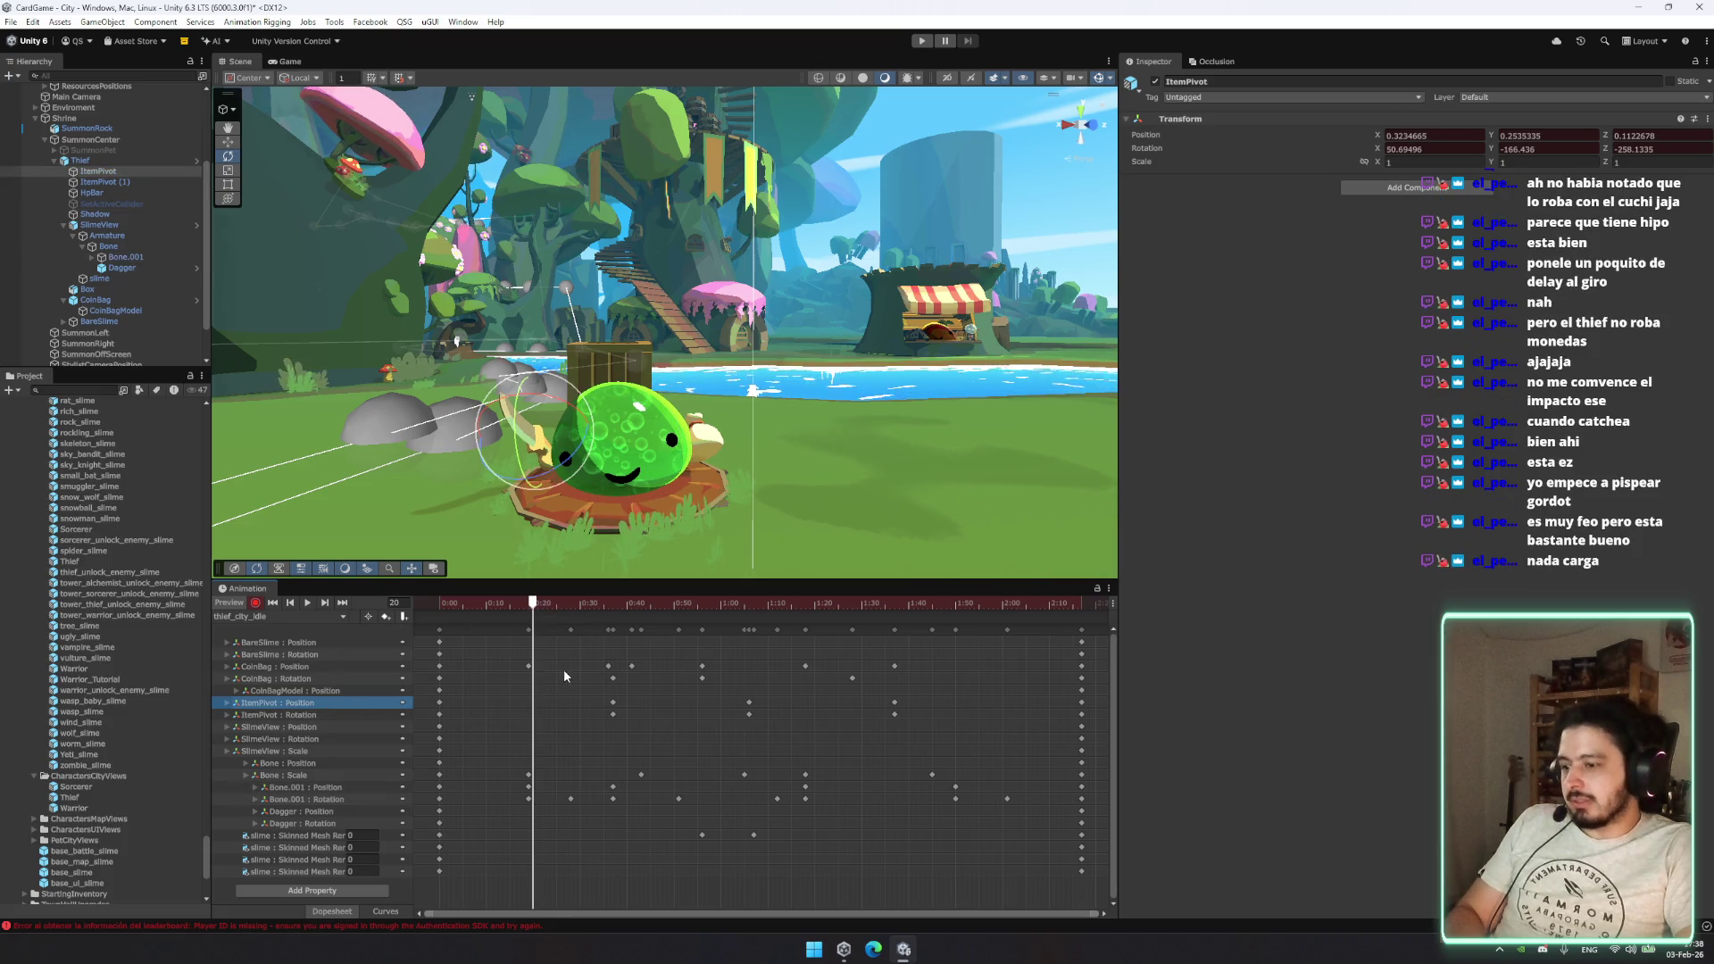
{"action": "mouse_move", "coordinate": [533, 606]}
{"action": "left_mouse_down"}
{"action": "mouse_move", "coordinate": [511, 610]}
{"action": "mouse_move", "coordinate": [530, 615]}
{"action": "left_mouse_up"}
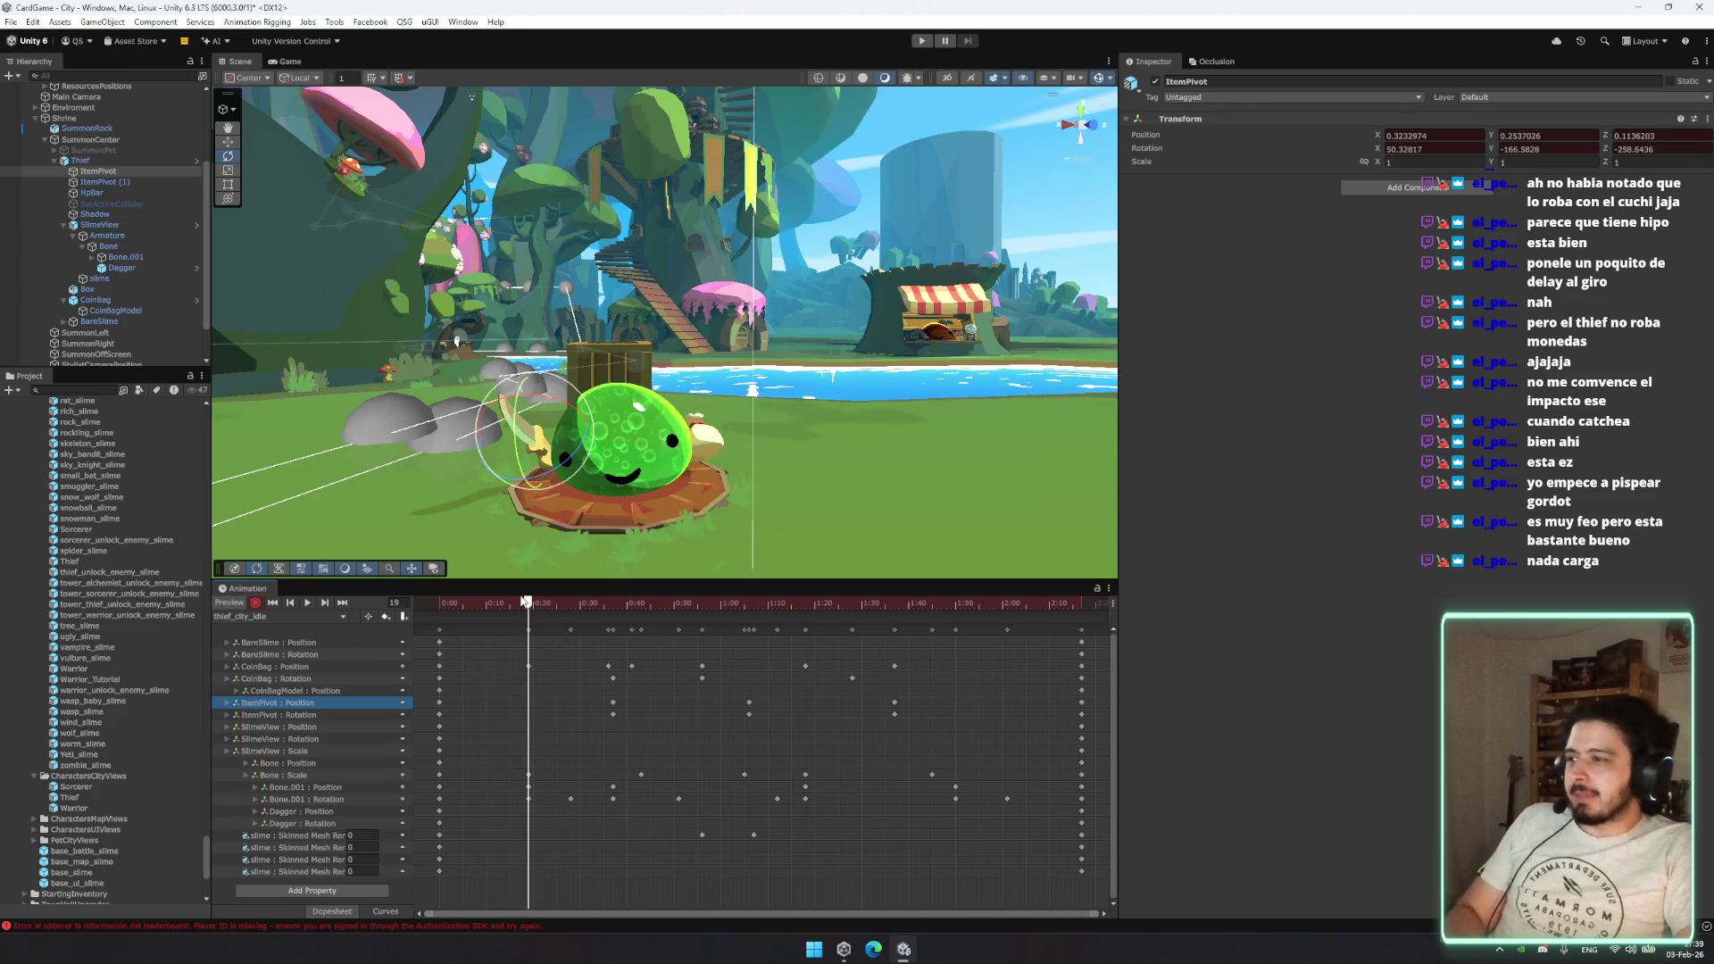
{"action": "key", "text": "w"}
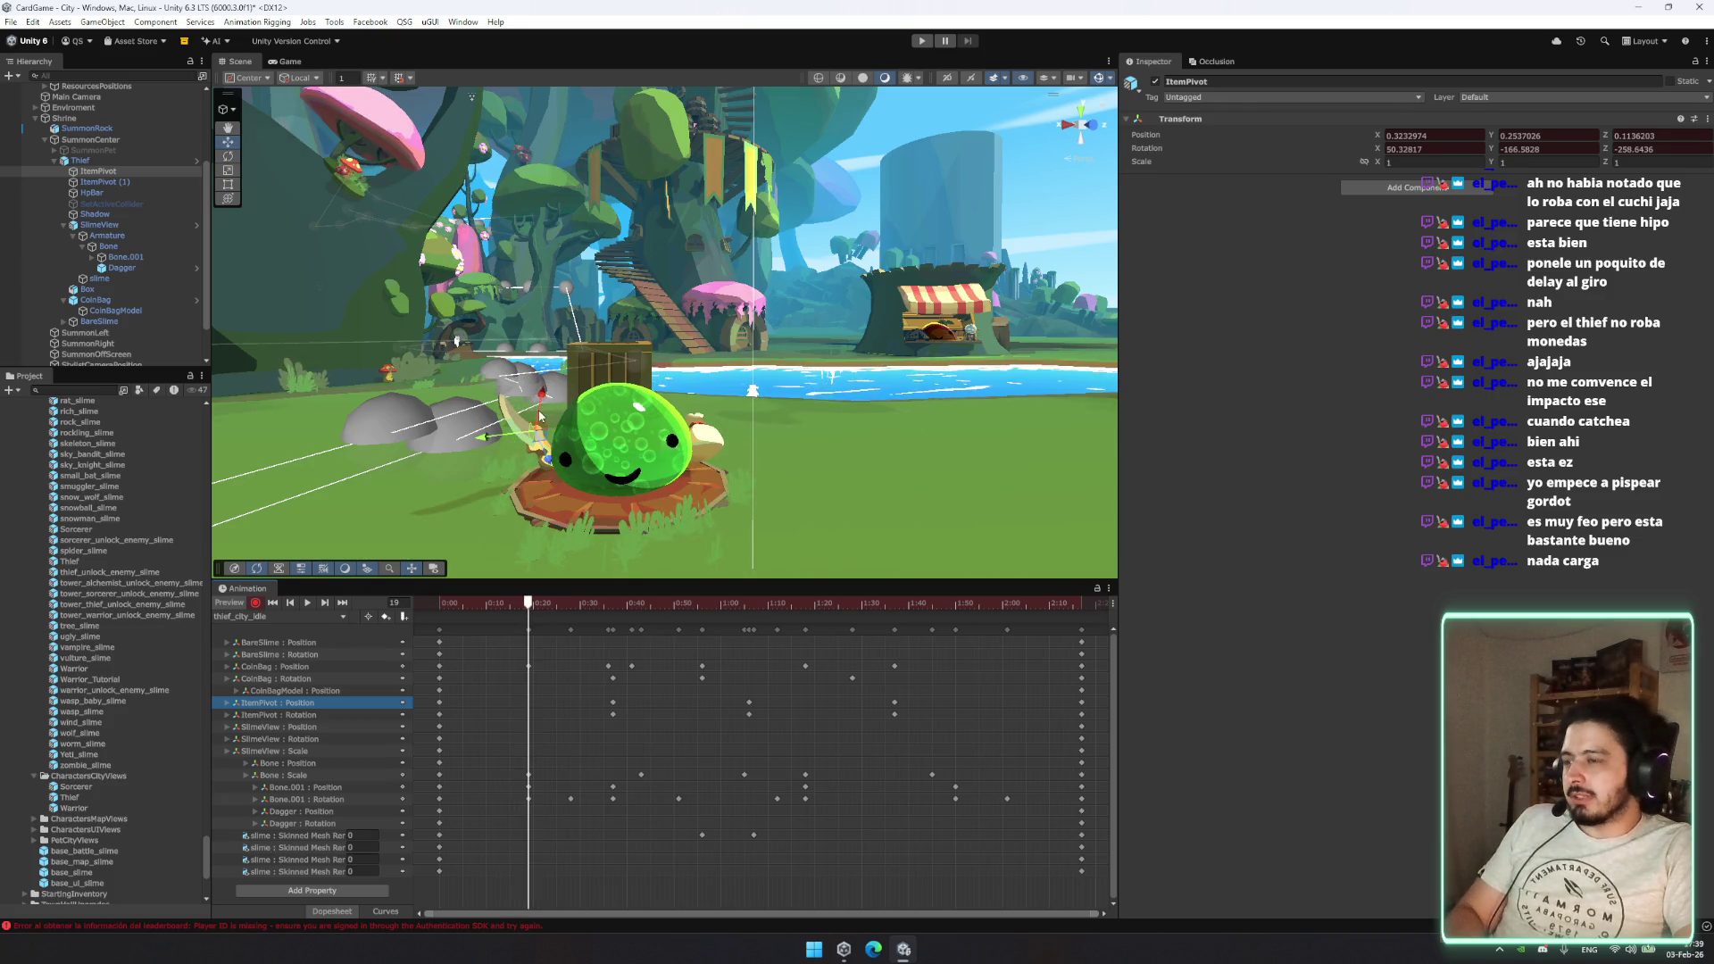
{"action": "left_click_drag", "start_coordinate": [540, 410], "coordinate": [542, 393]}
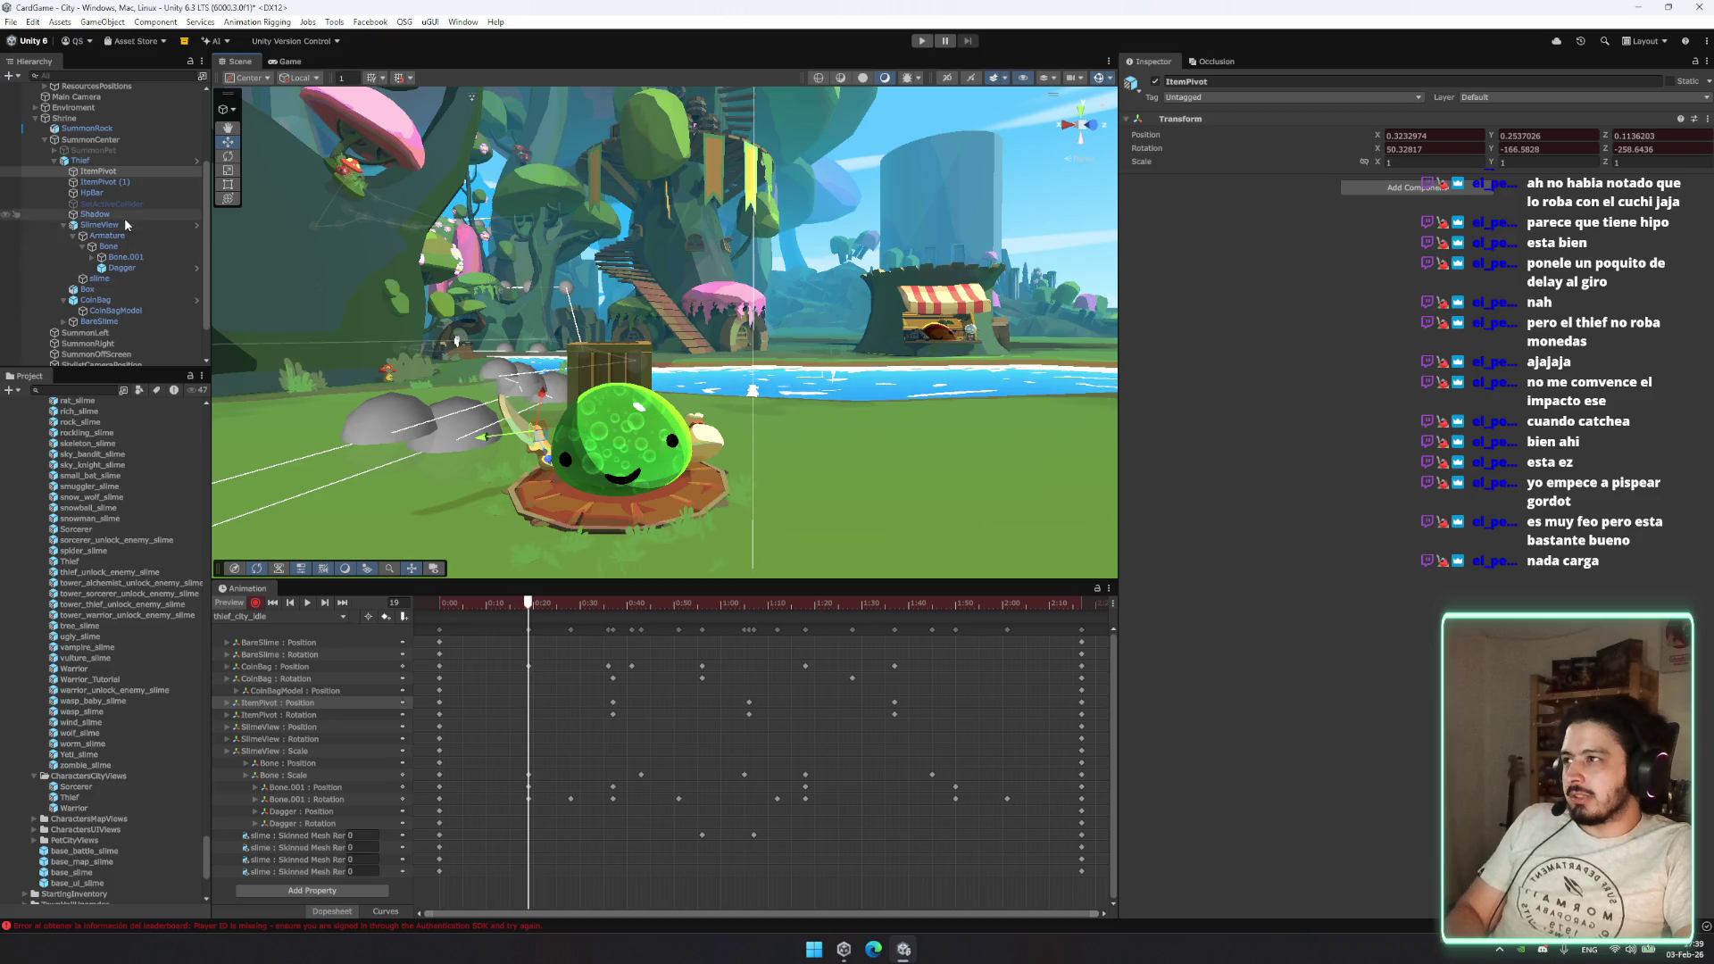
{"action": "left_click", "coordinate": [148, 269]}
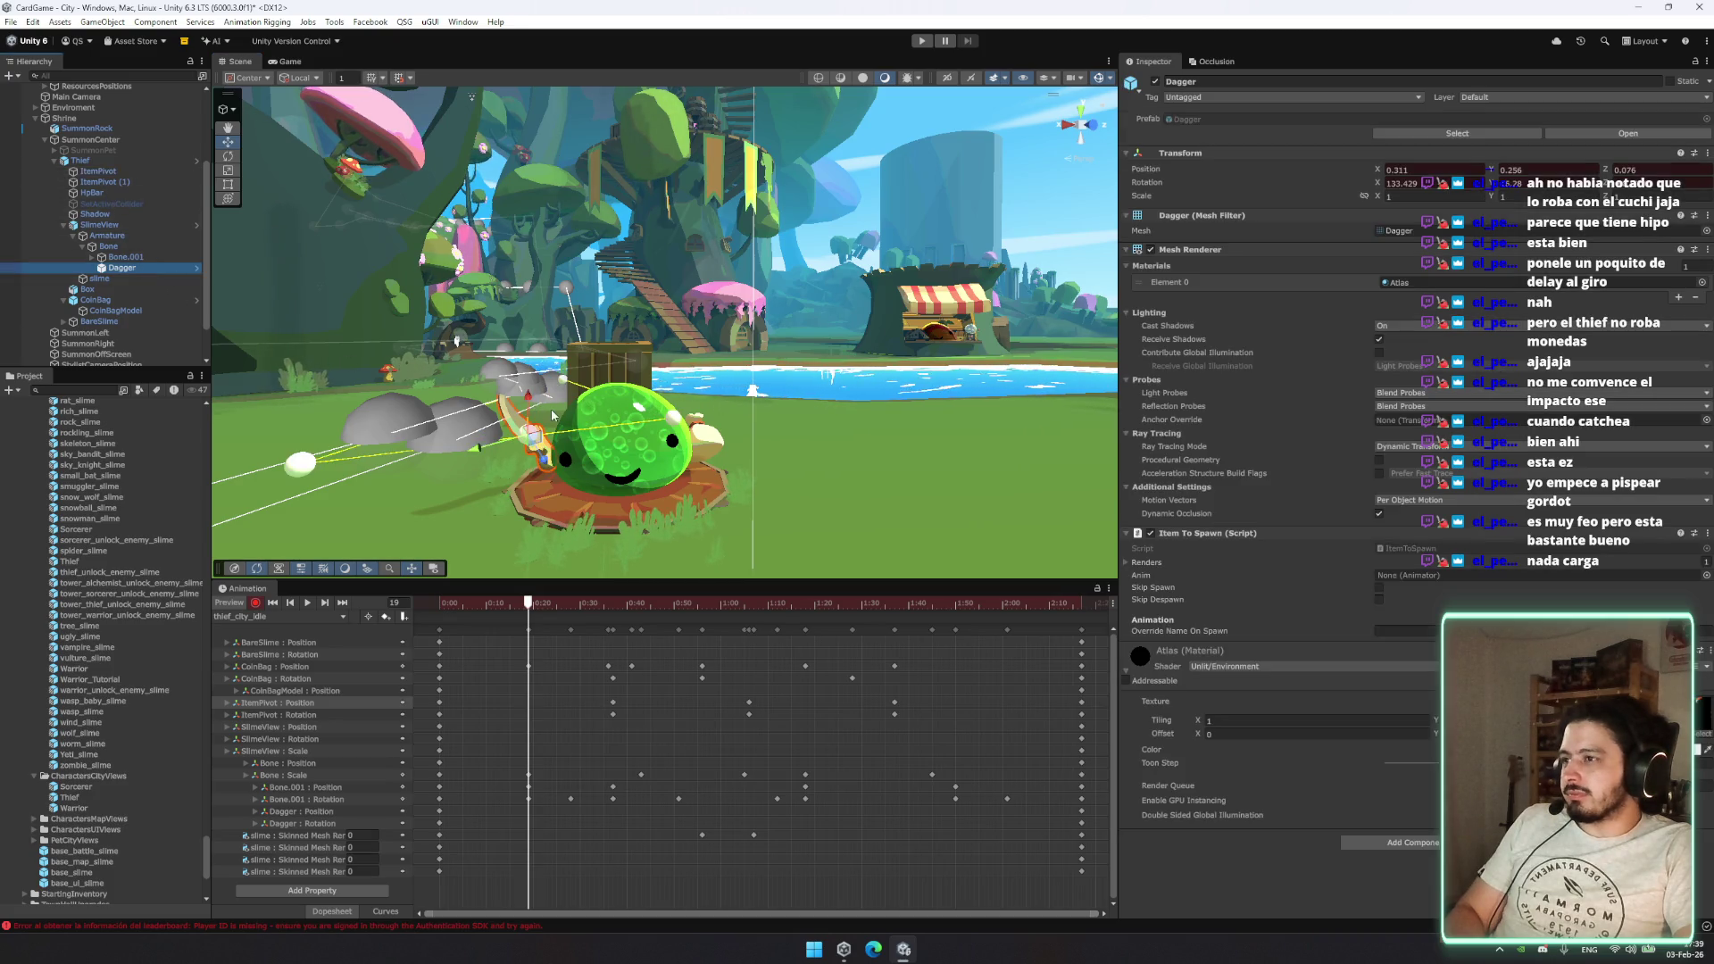
{"action": "mouse_move", "coordinate": [527, 407]}
{"action": "left_mouse_down"}
{"action": "mouse_move", "coordinate": [509, 440]}
{"action": "mouse_move", "coordinate": [537, 517]}
{"action": "left_mouse_up"}
Step: Preview the dagger motion, then rotate the Dagger at frame 36 to key it
{"action": "key", "text": "e"}
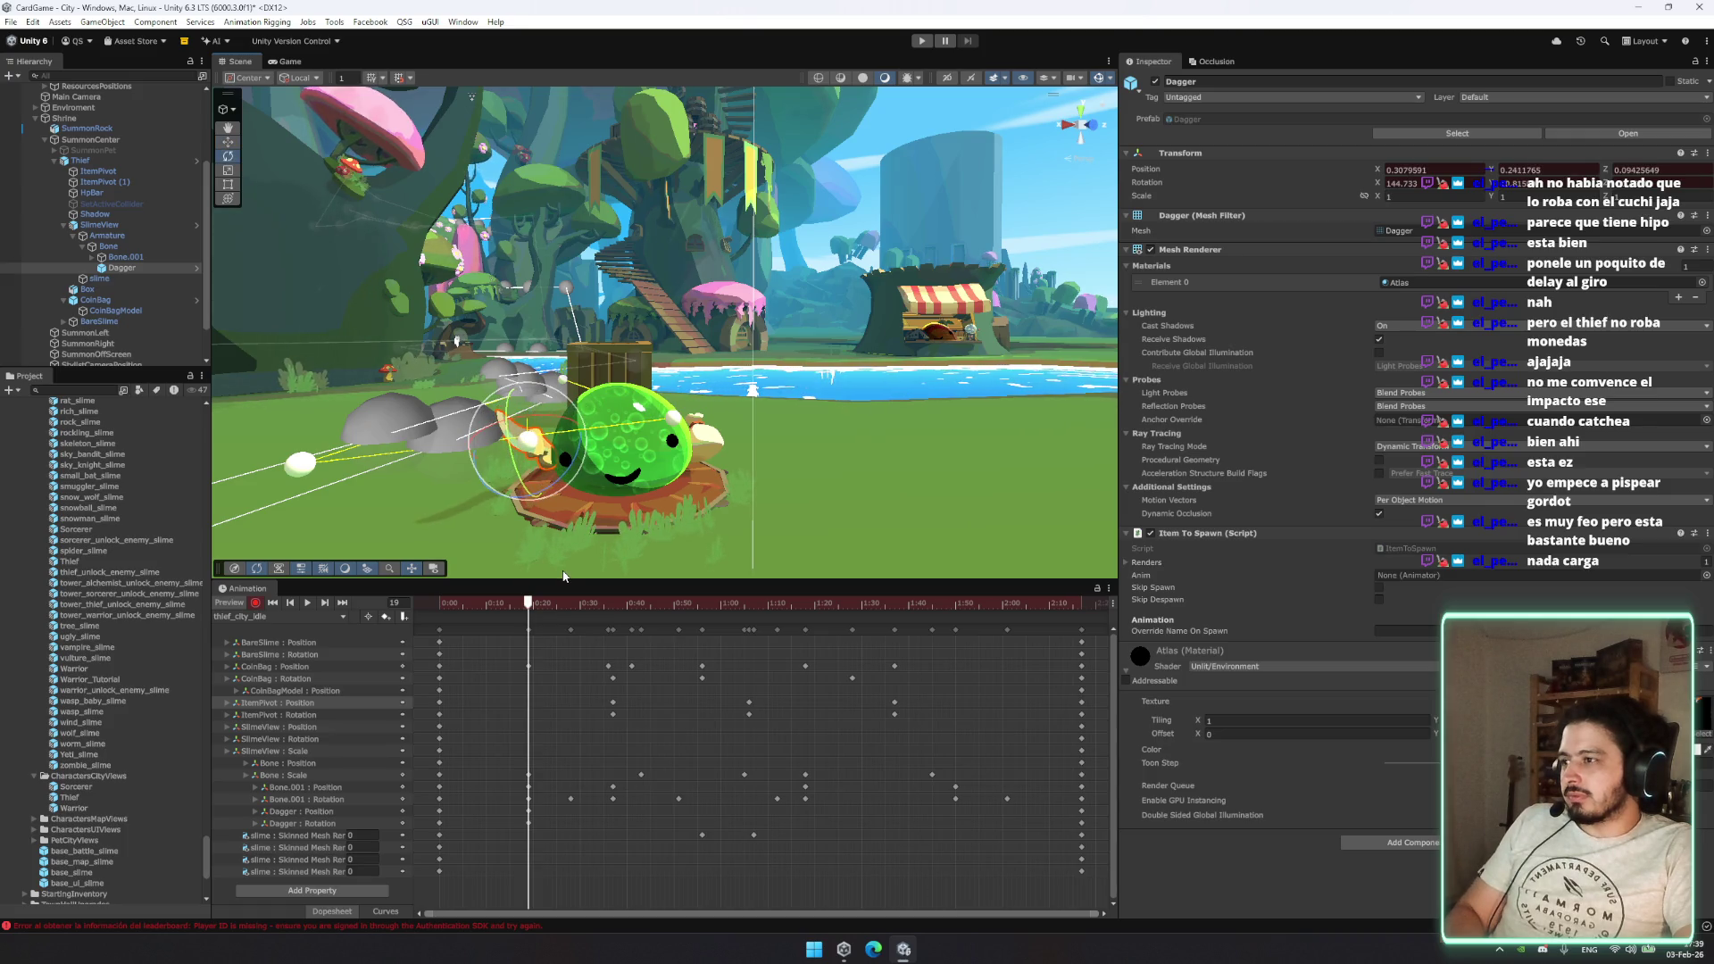
{"action": "left_click", "coordinate": [514, 602]}
{"action": "key", "text": "space"}
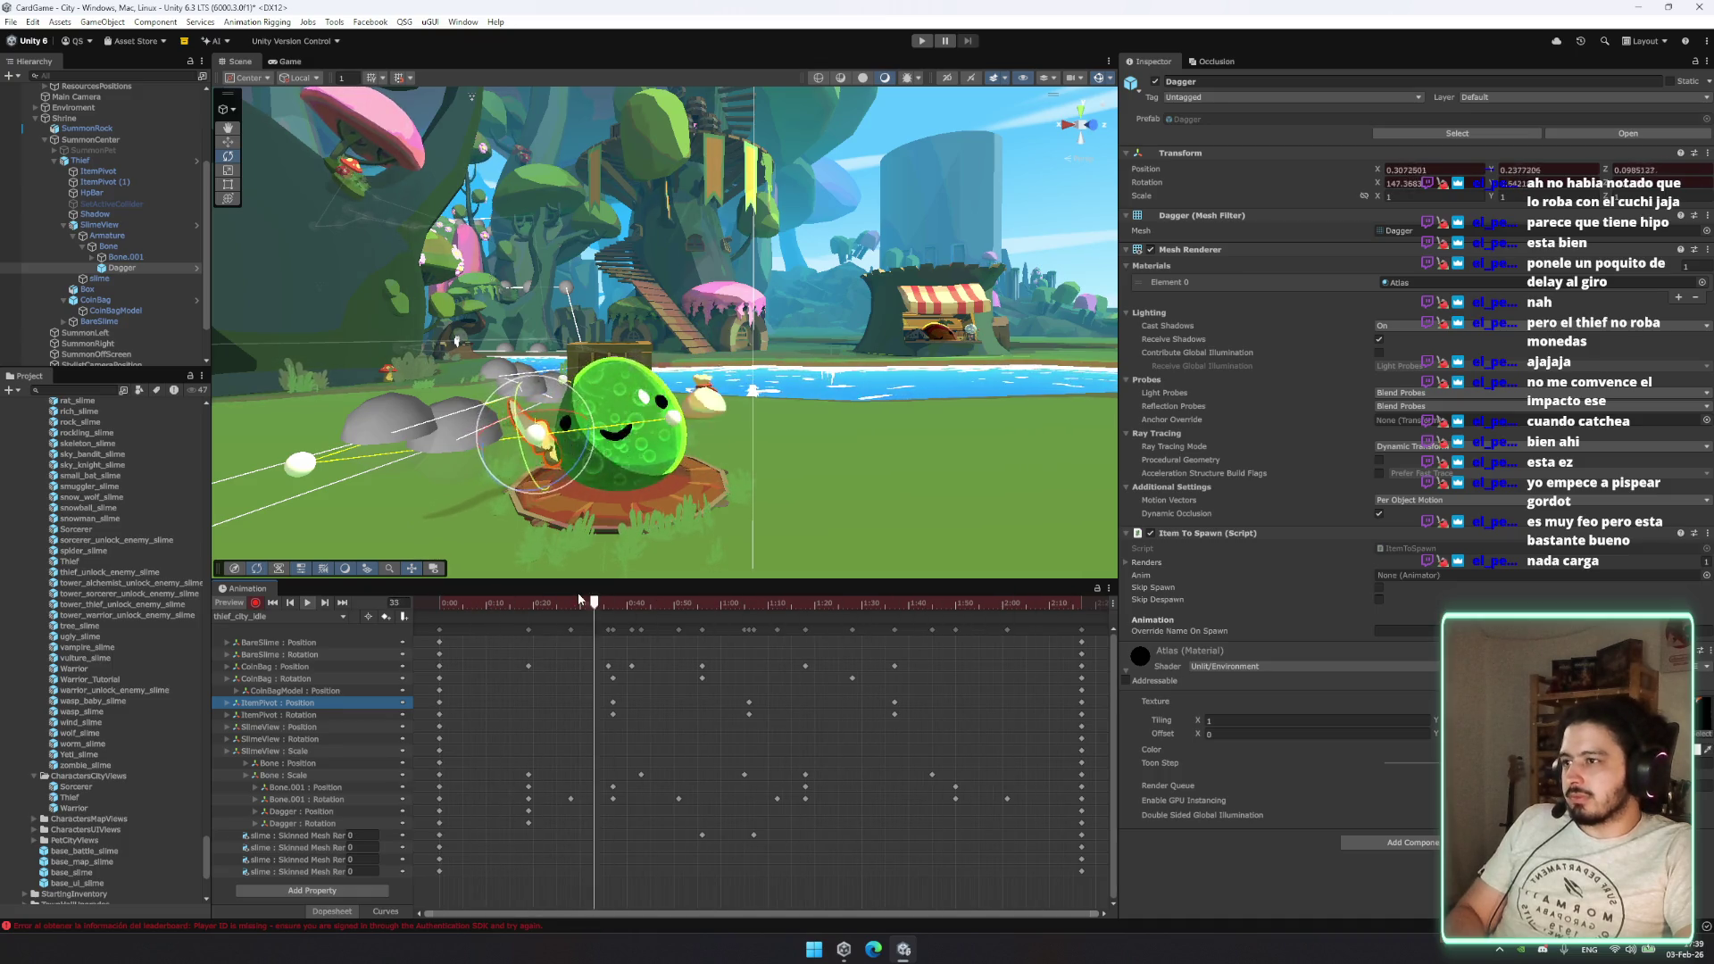
{"action": "left_click", "coordinate": [534, 604]}
{"action": "left_click_drag", "start_coordinate": [534, 604], "coordinate": [610, 609]}
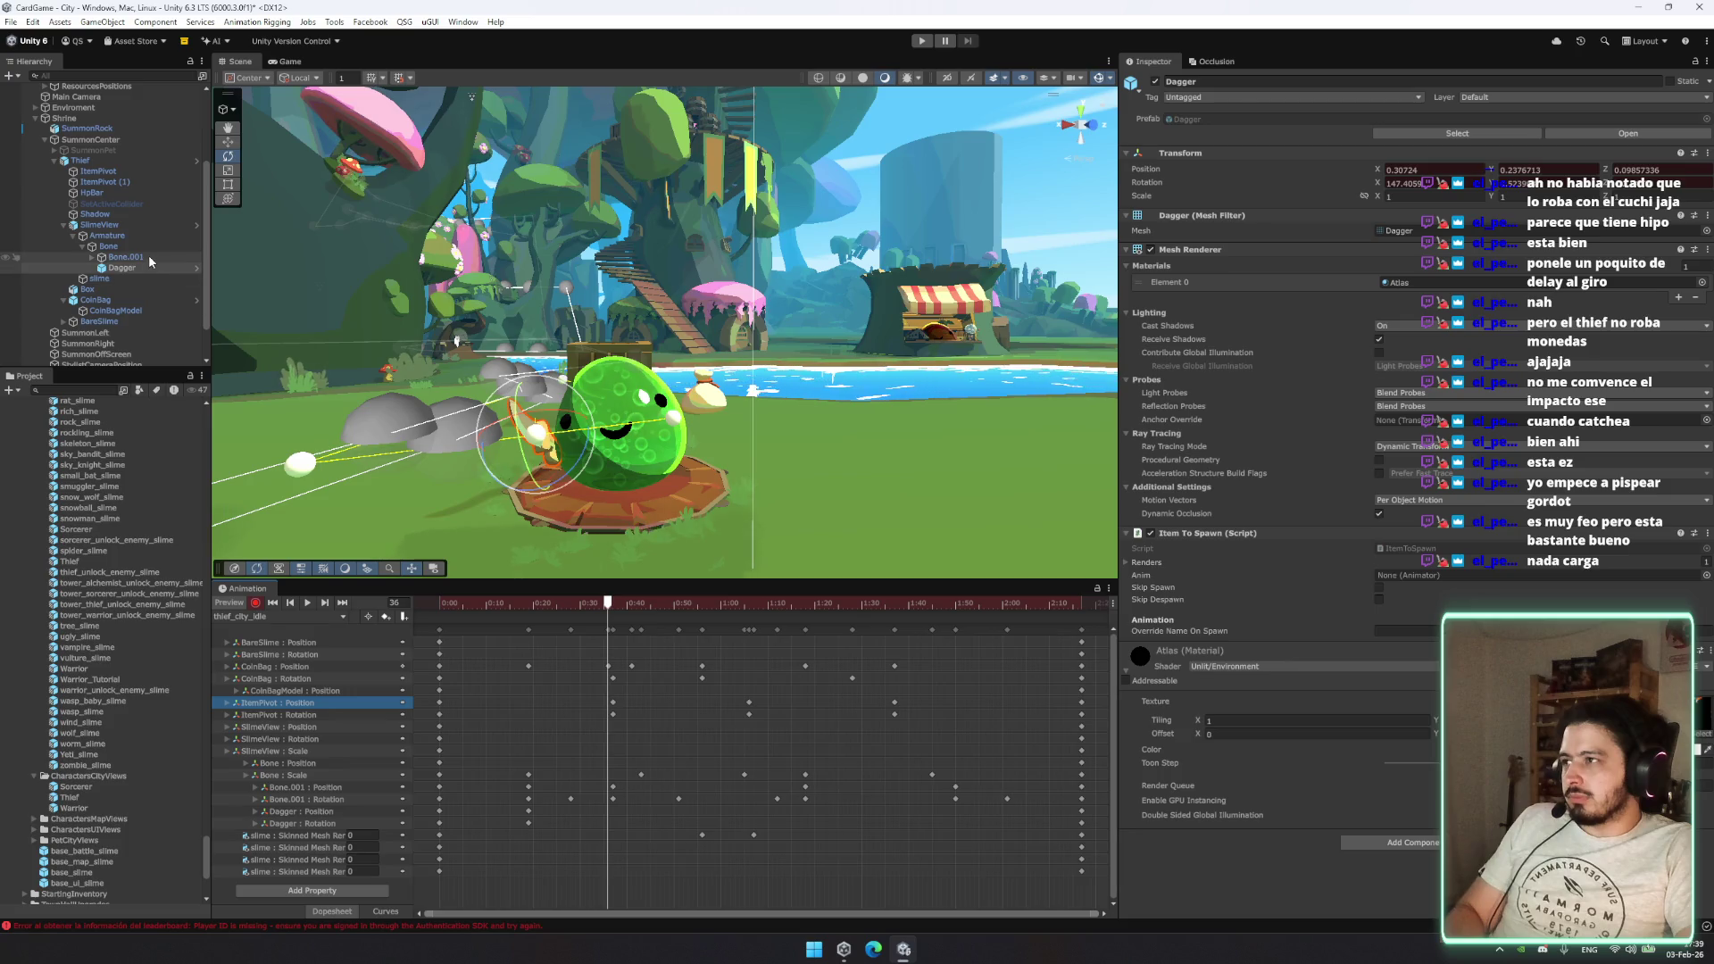
{"action": "left_click_drag", "start_coordinate": [555, 428], "coordinate": [565, 422]}
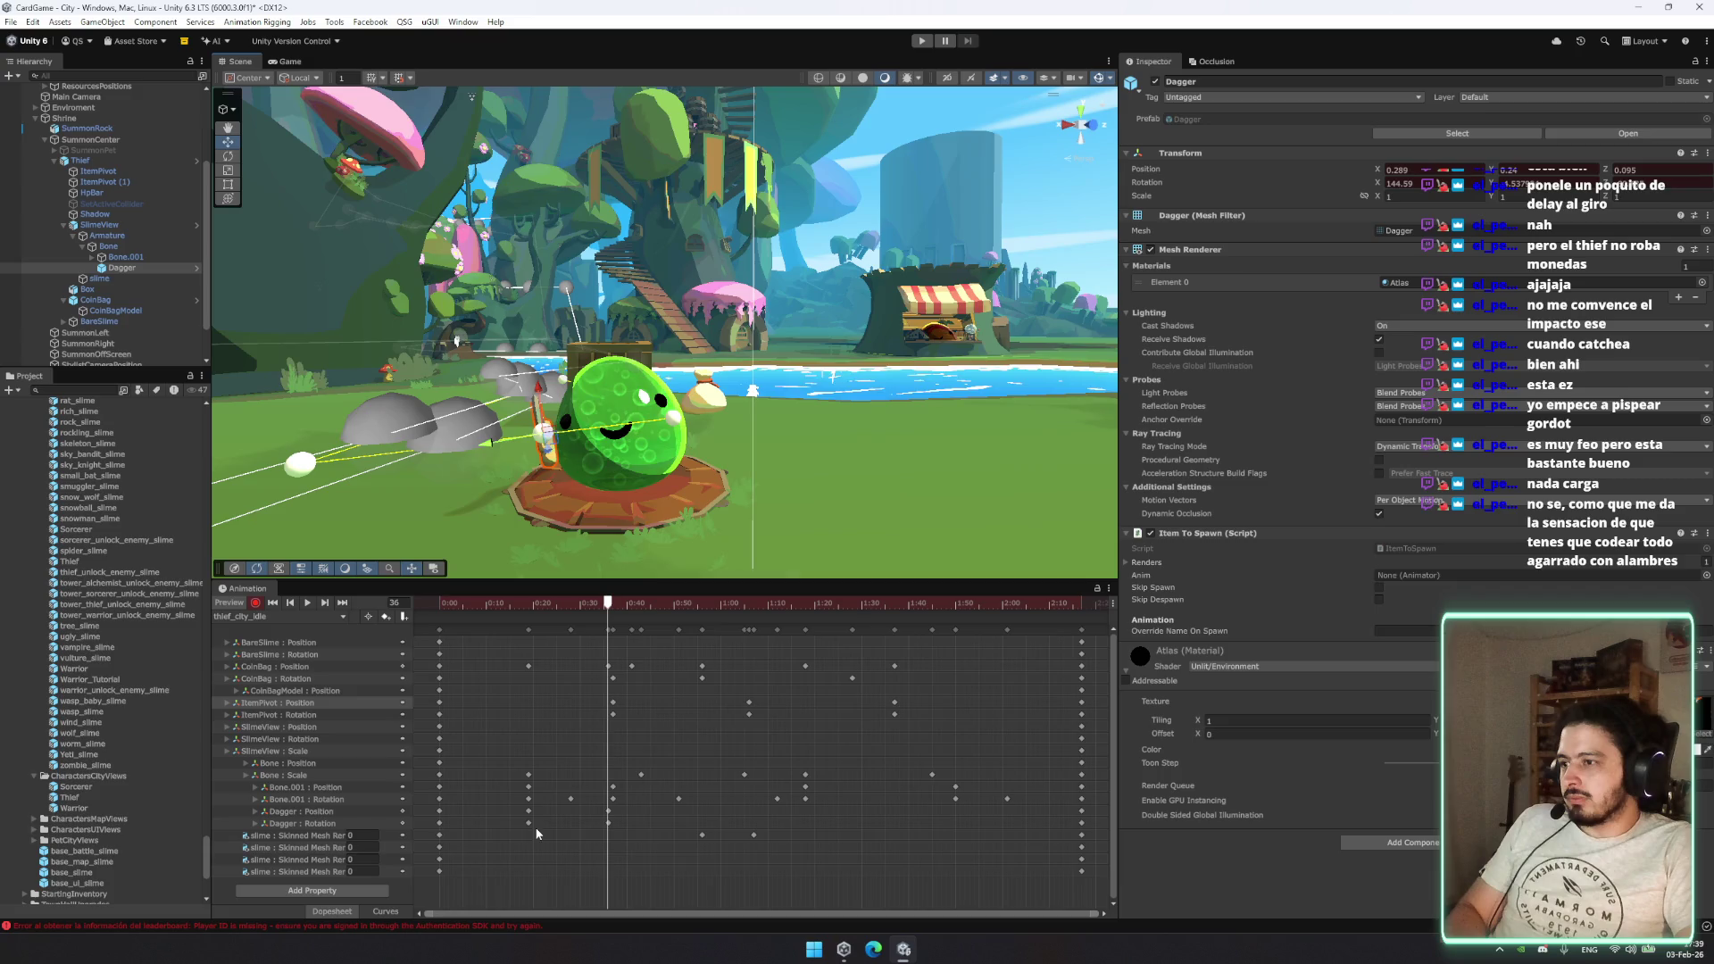
{"action": "left_click_drag", "start_coordinate": [473, 827], "coordinate": [428, 805]}
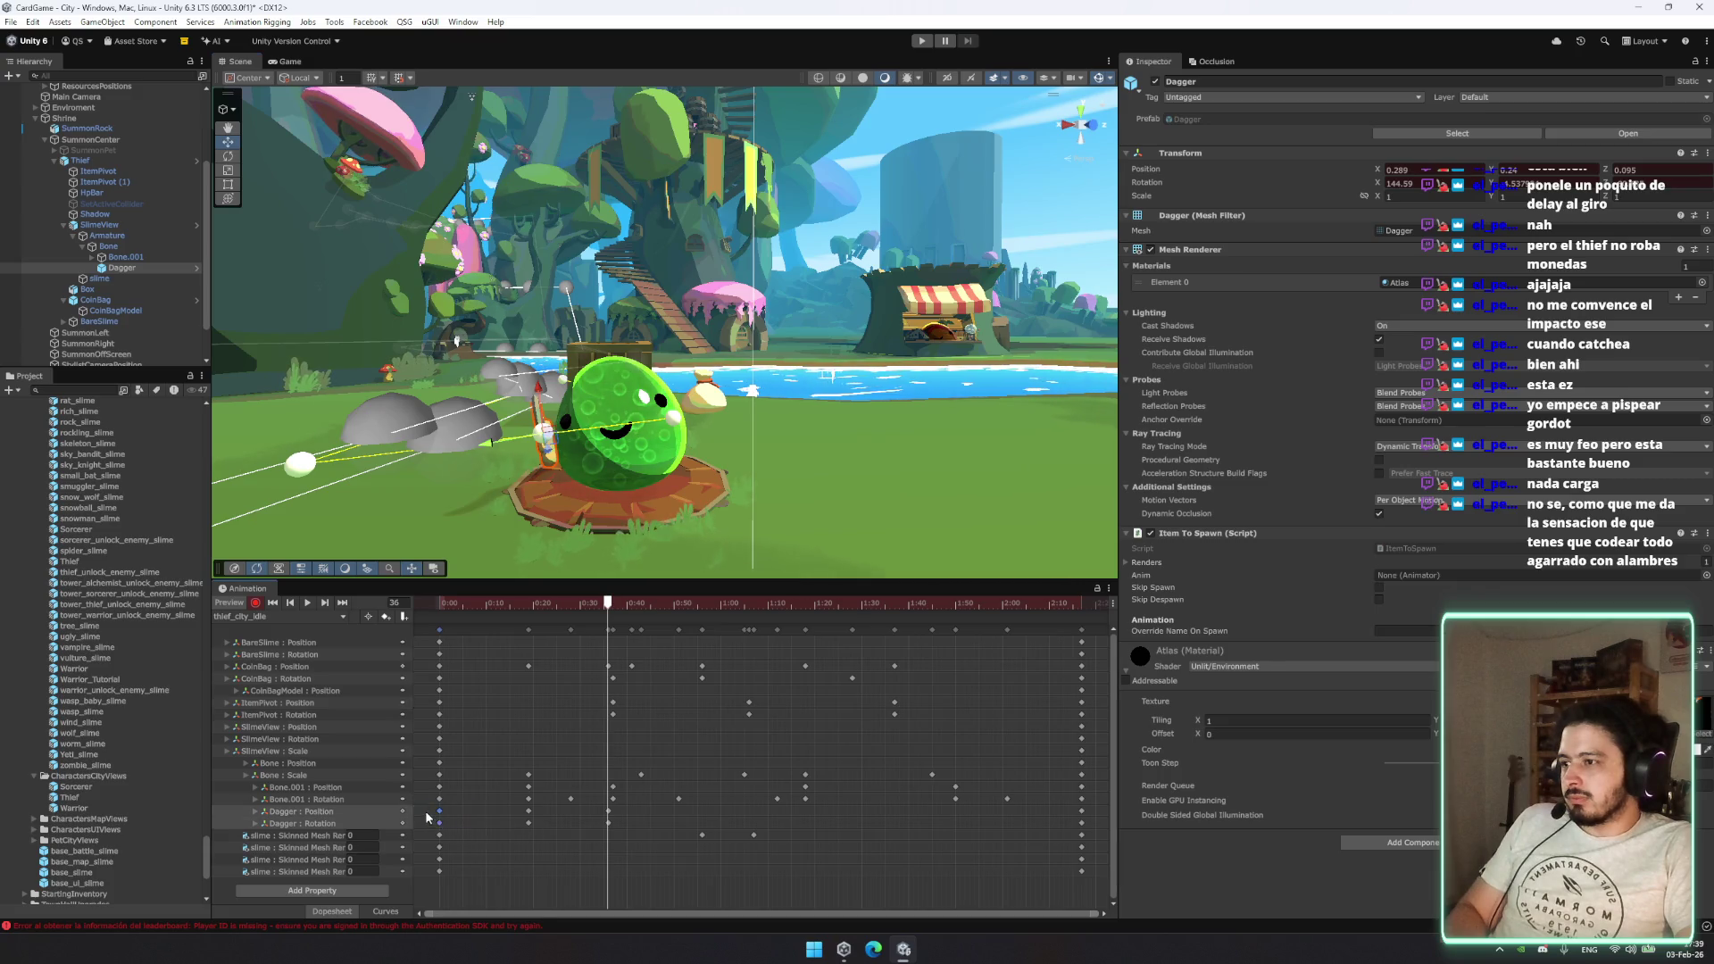
Step: Rewind thief_city_idle to frame 0 and play it from the start
{"action": "left_click", "coordinate": [706, 607]}
{"action": "left_click_drag", "start_coordinate": [706, 616], "coordinate": [360, 618]}
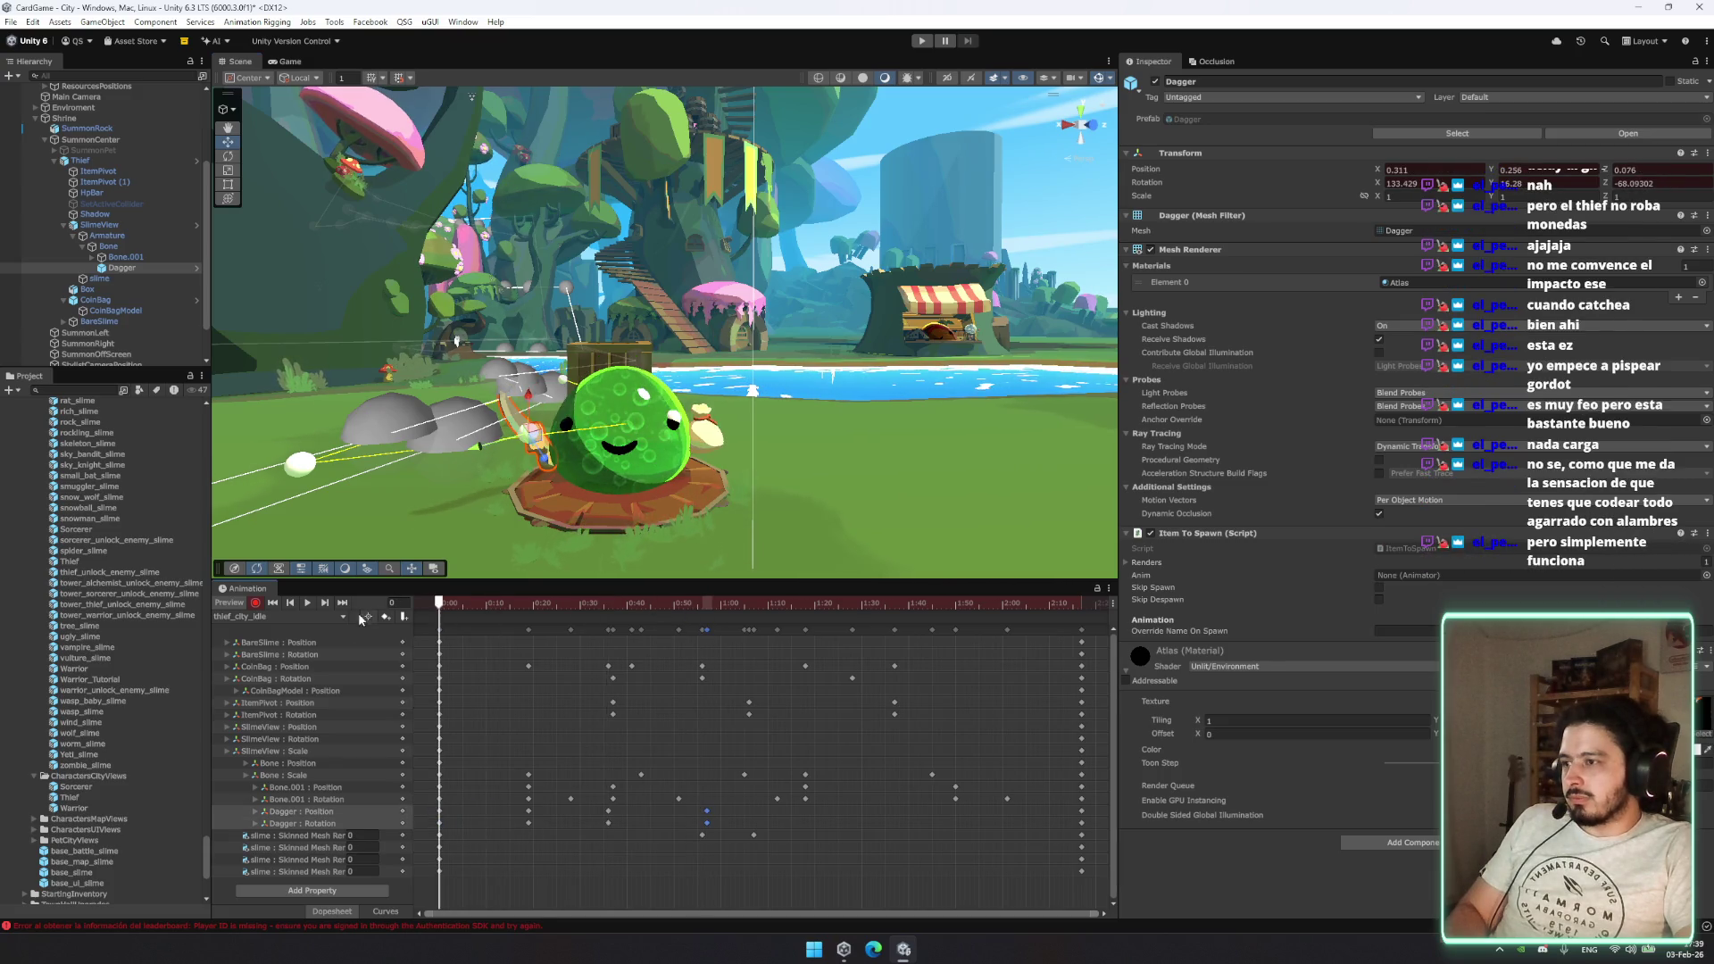
{"action": "left_click", "coordinate": [305, 604]}
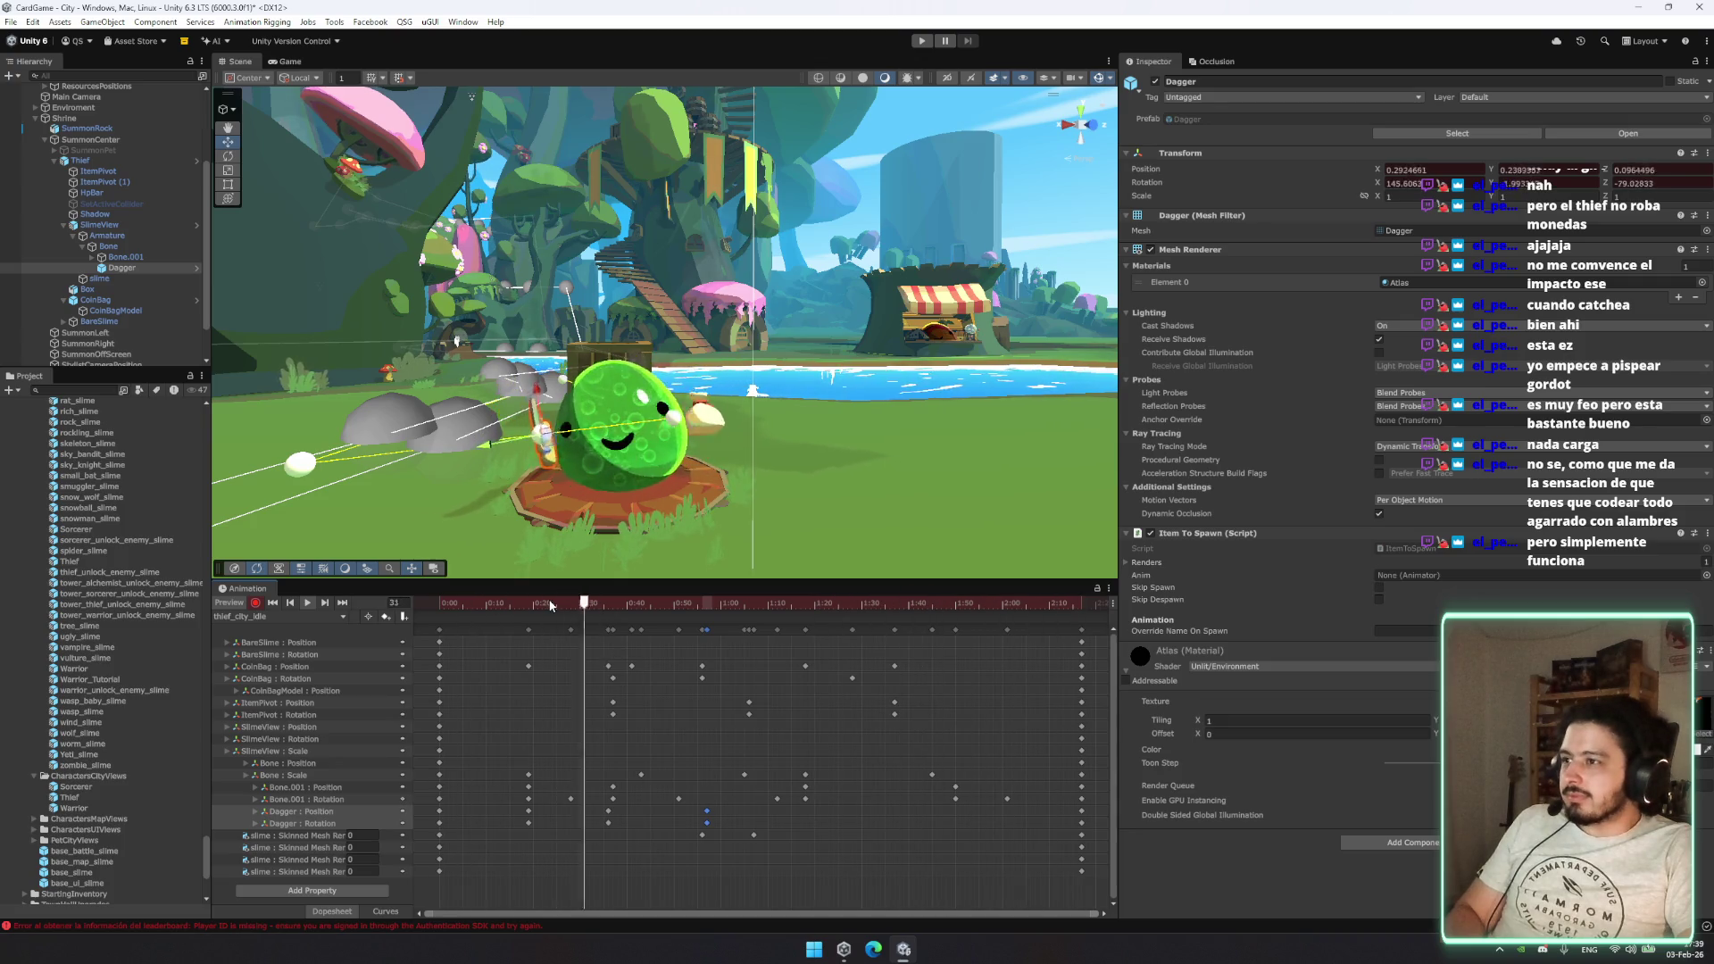
Step: Tilt the Dagger to a new angle near frame 37, preview, and select its frame 36 keys
{"action": "left_click_drag", "start_coordinate": [586, 605], "coordinate": [607, 623]}
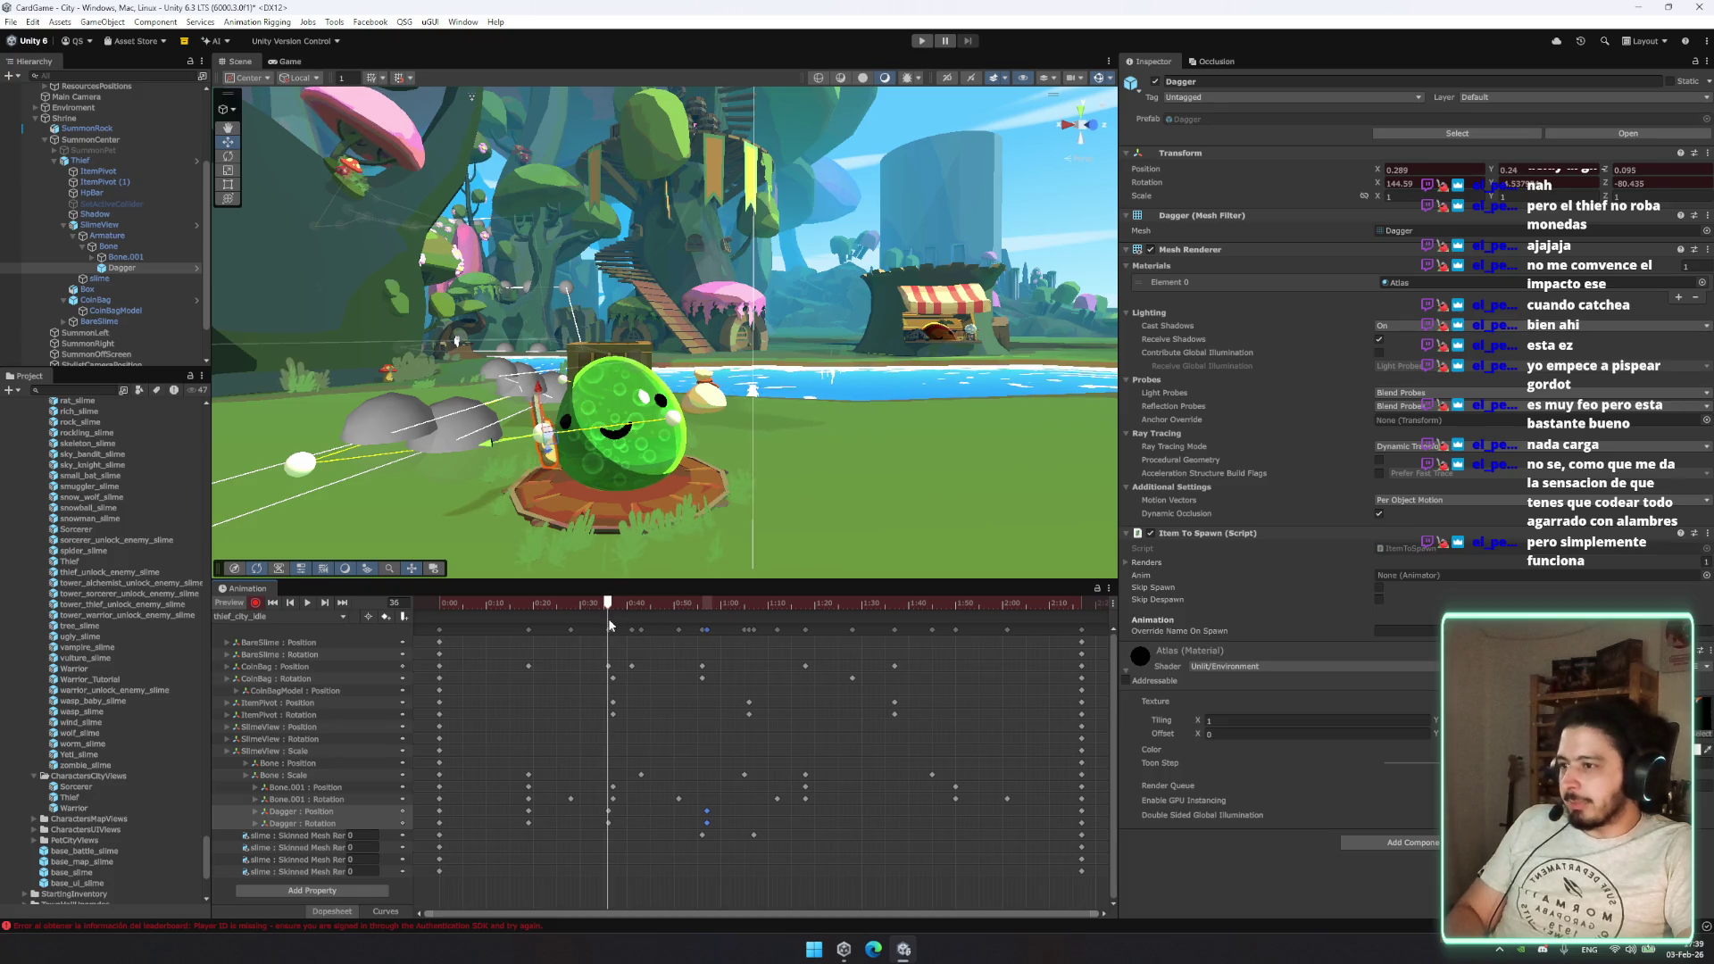
{"action": "left_click", "coordinate": [606, 814]}
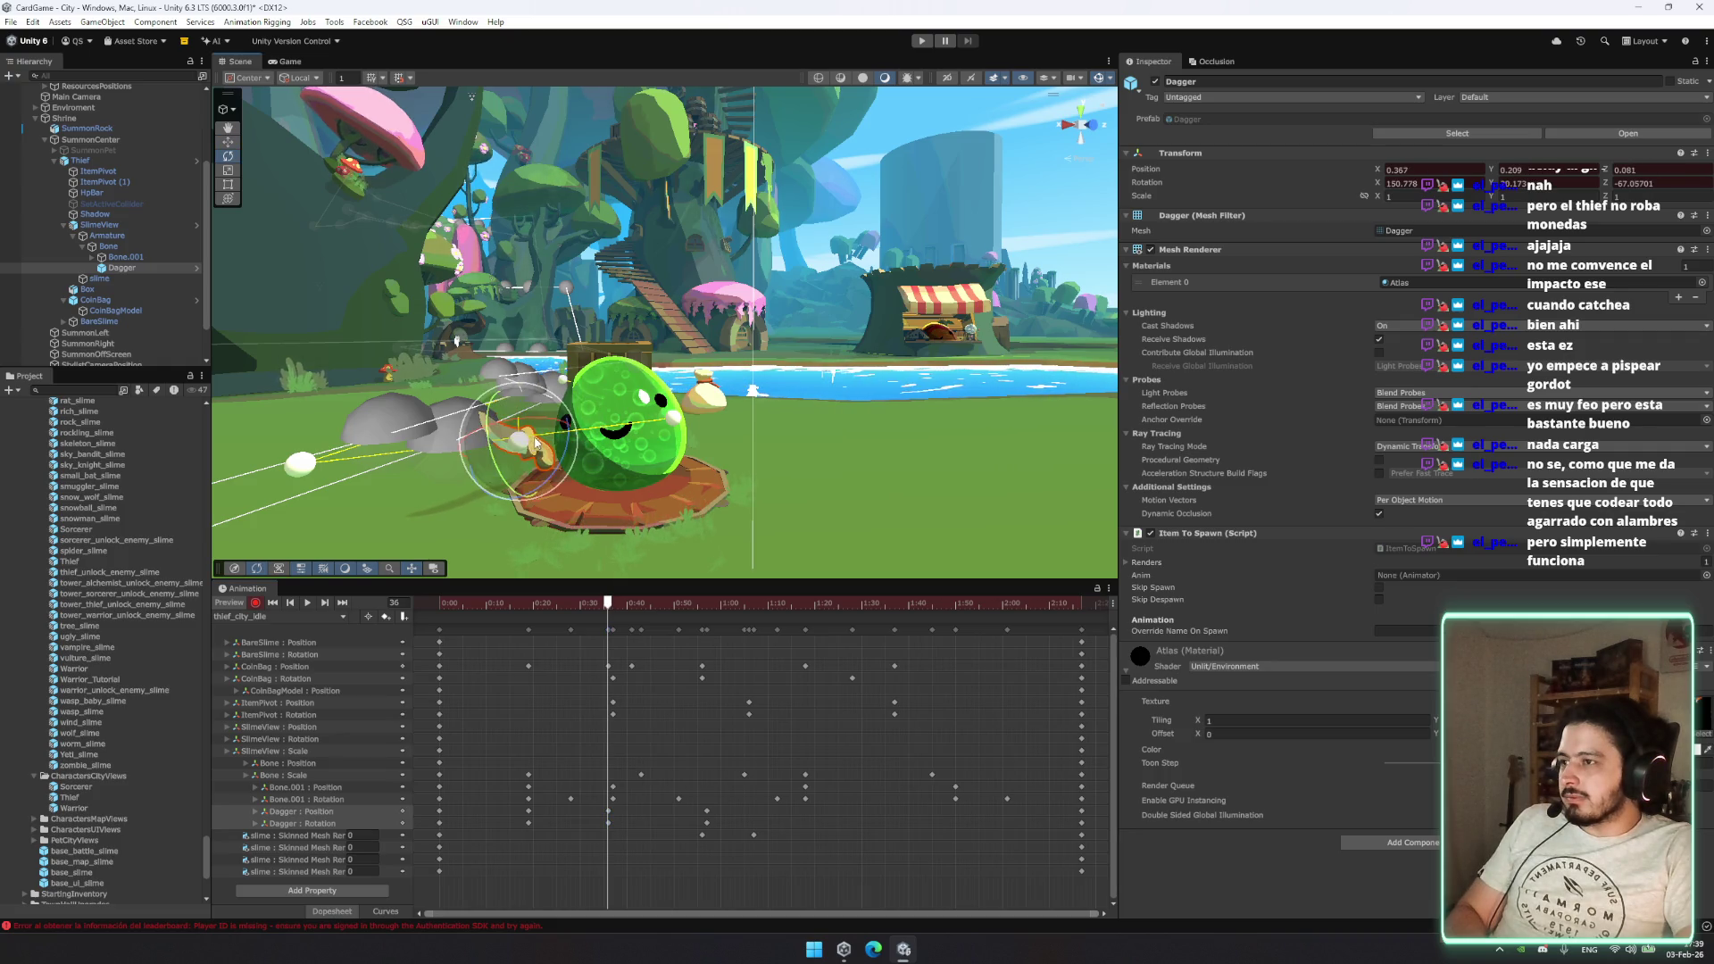
{"action": "left_click_drag", "start_coordinate": [505, 473], "coordinate": [513, 428]}
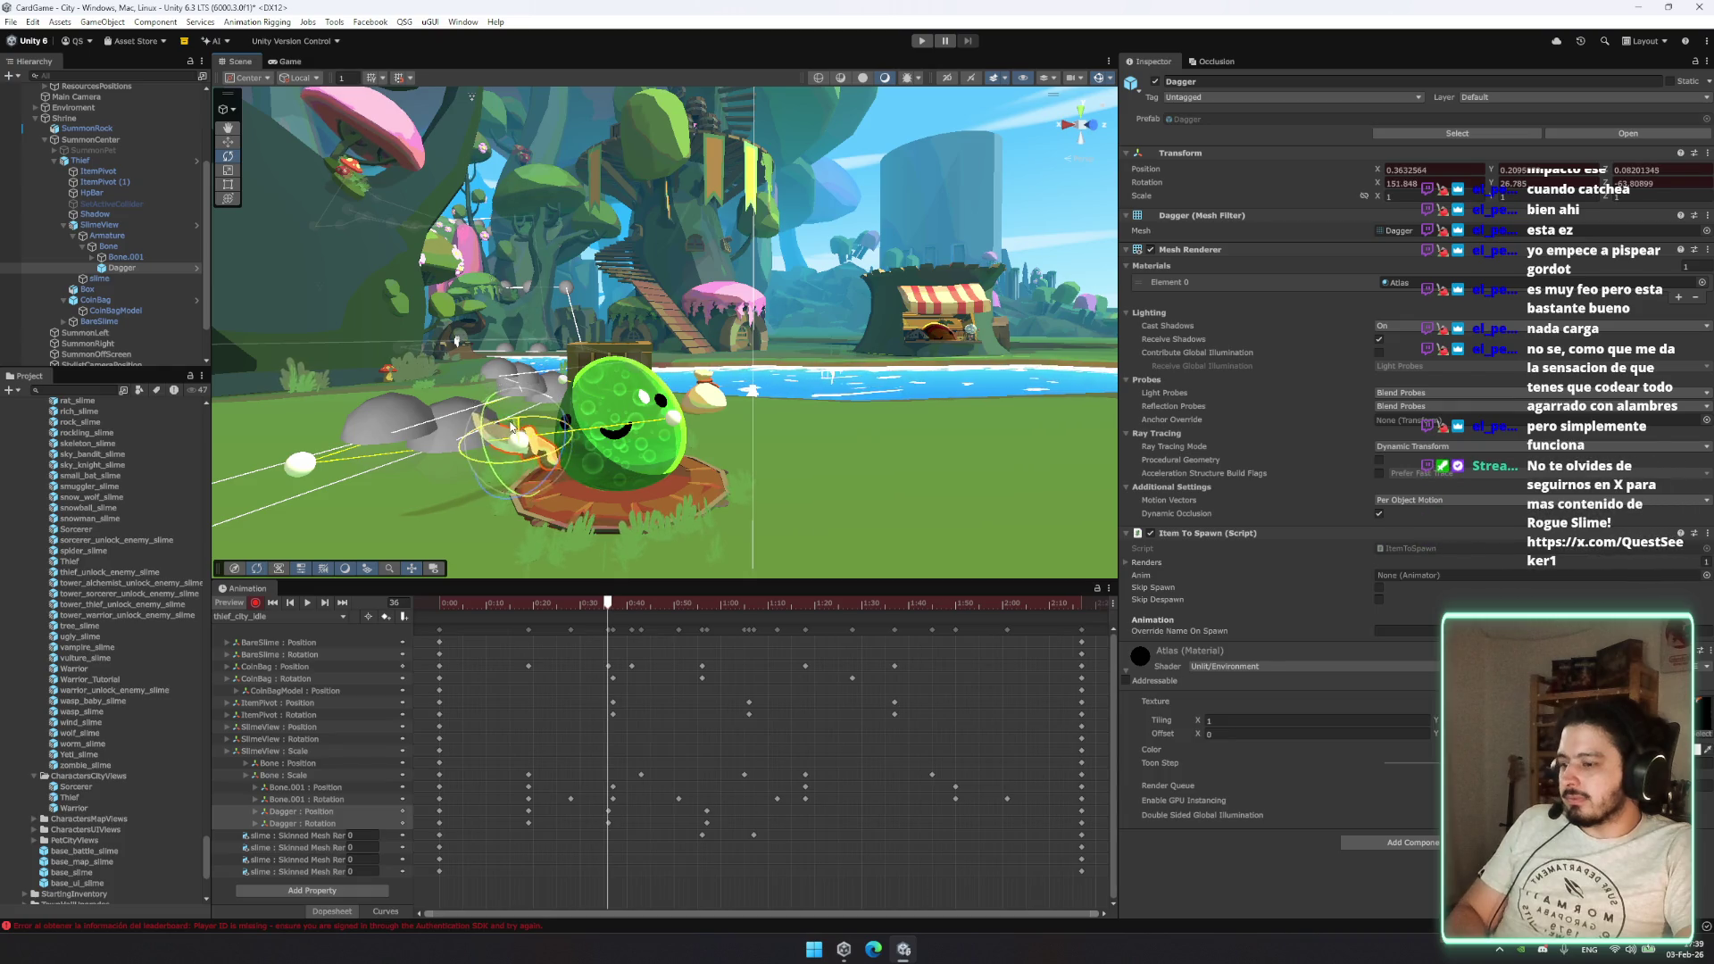
{"action": "key", "text": "space"}
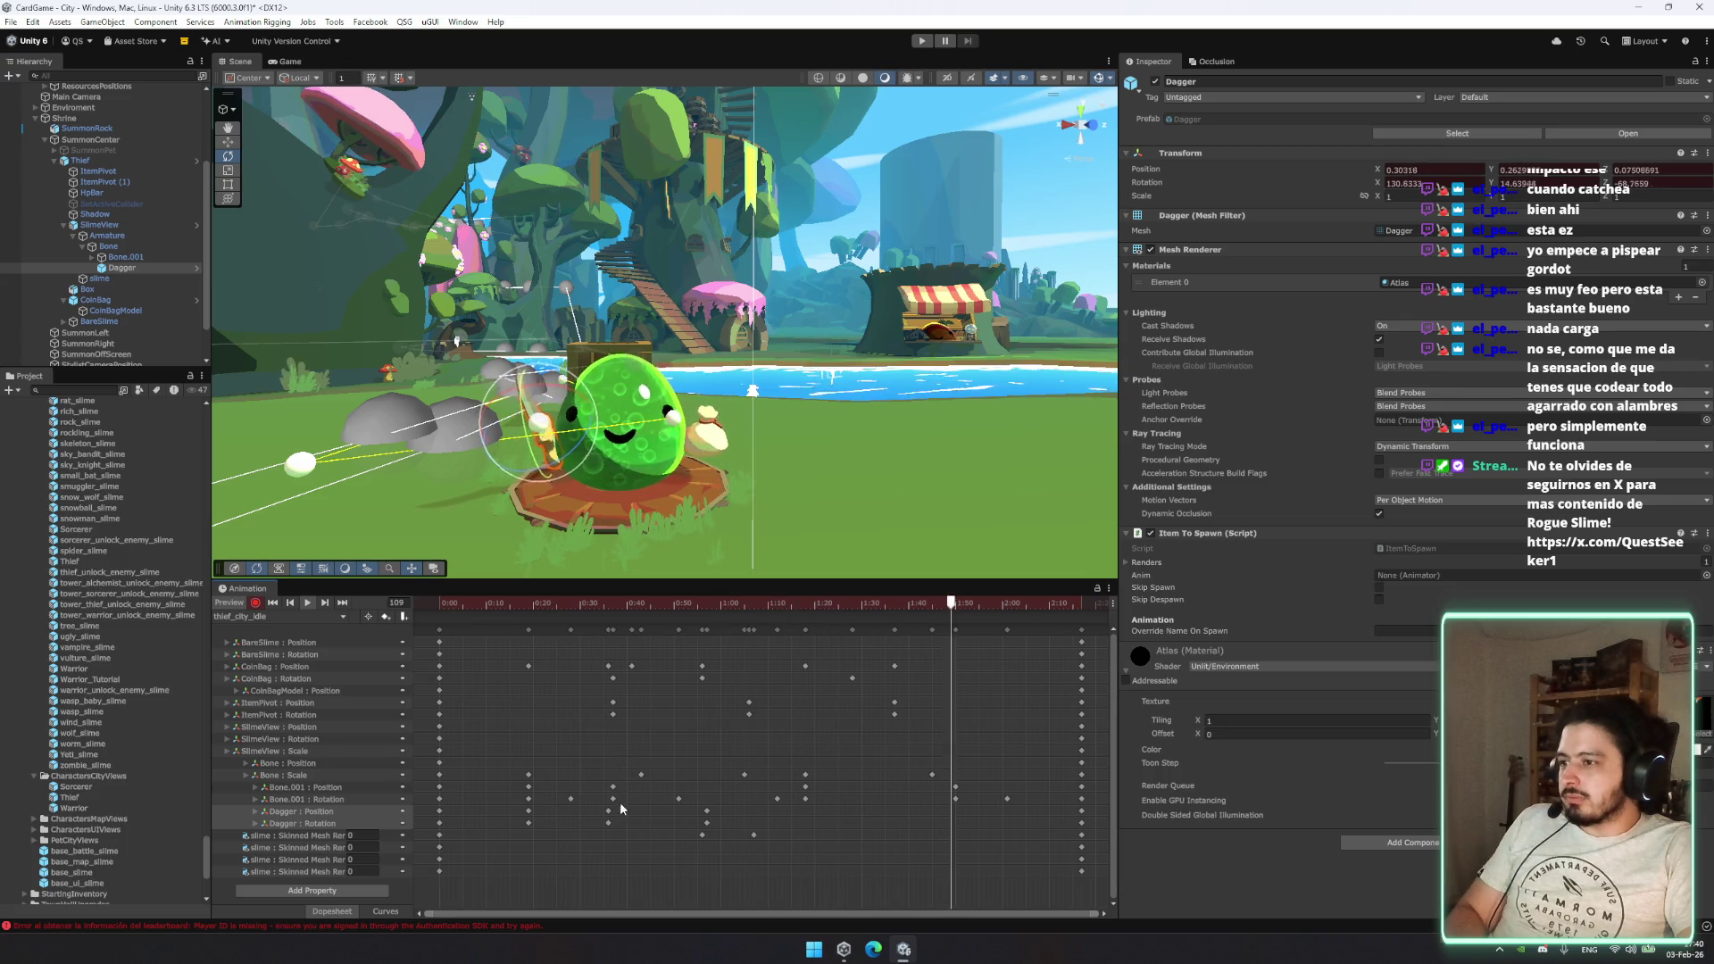
{"action": "left_click_drag", "start_coordinate": [507, 604], "coordinate": [608, 603]}
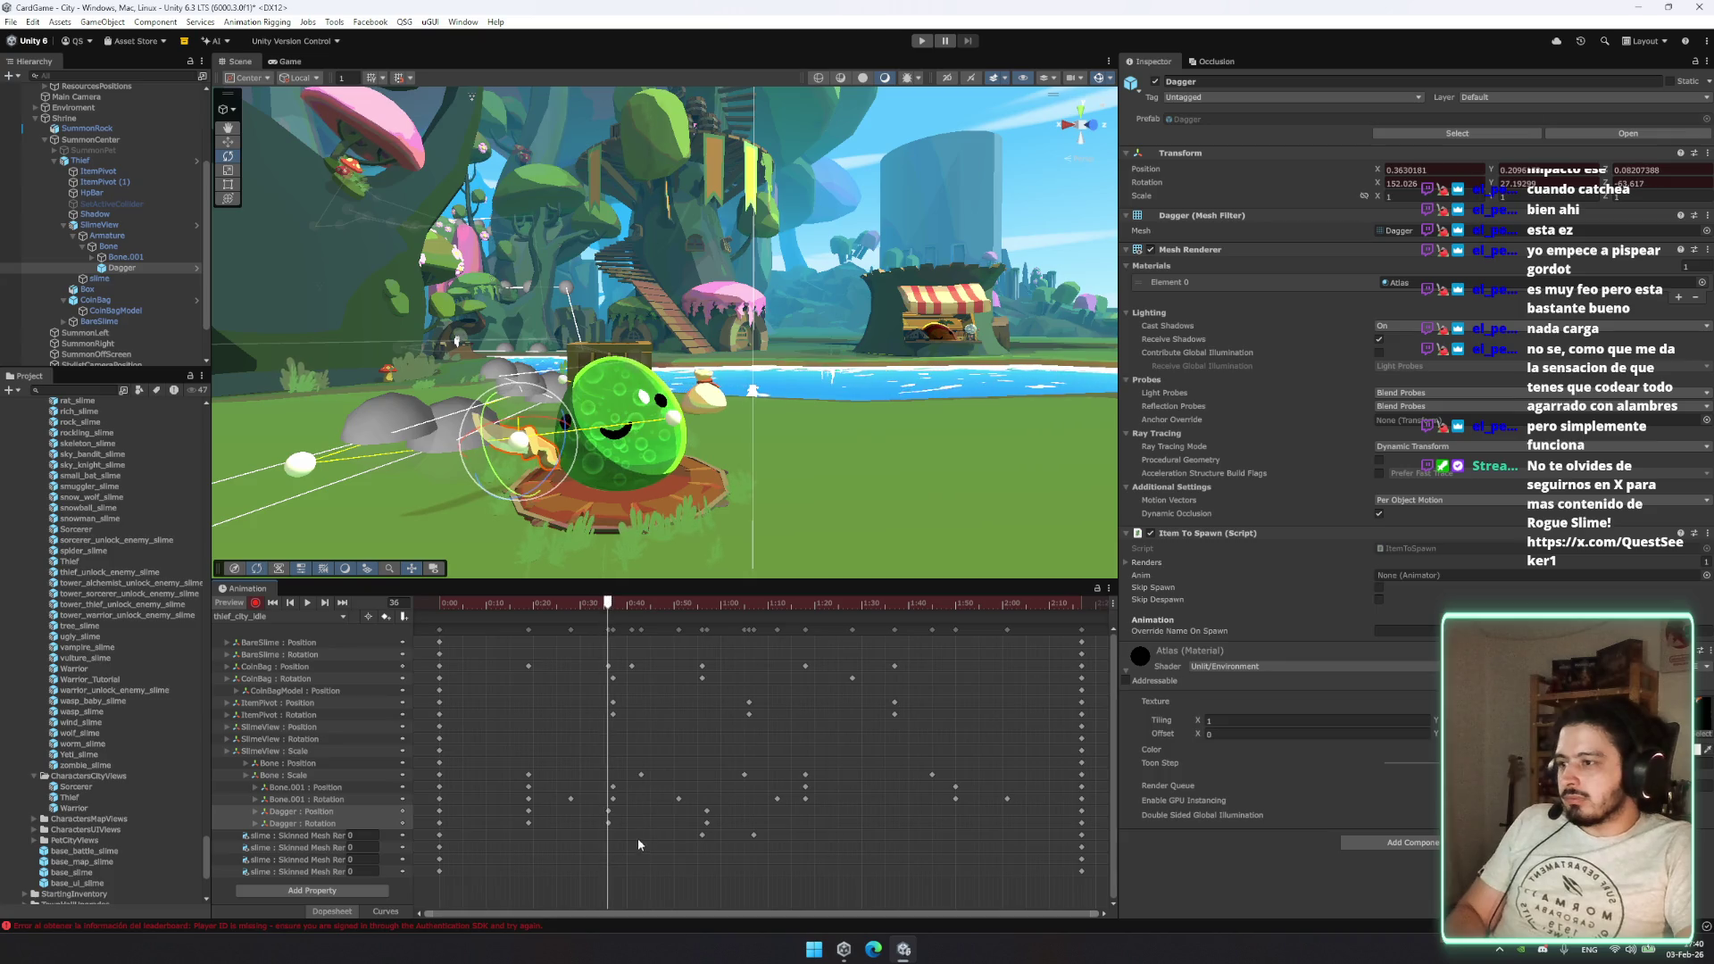
{"action": "left_click", "coordinate": [608, 821]}
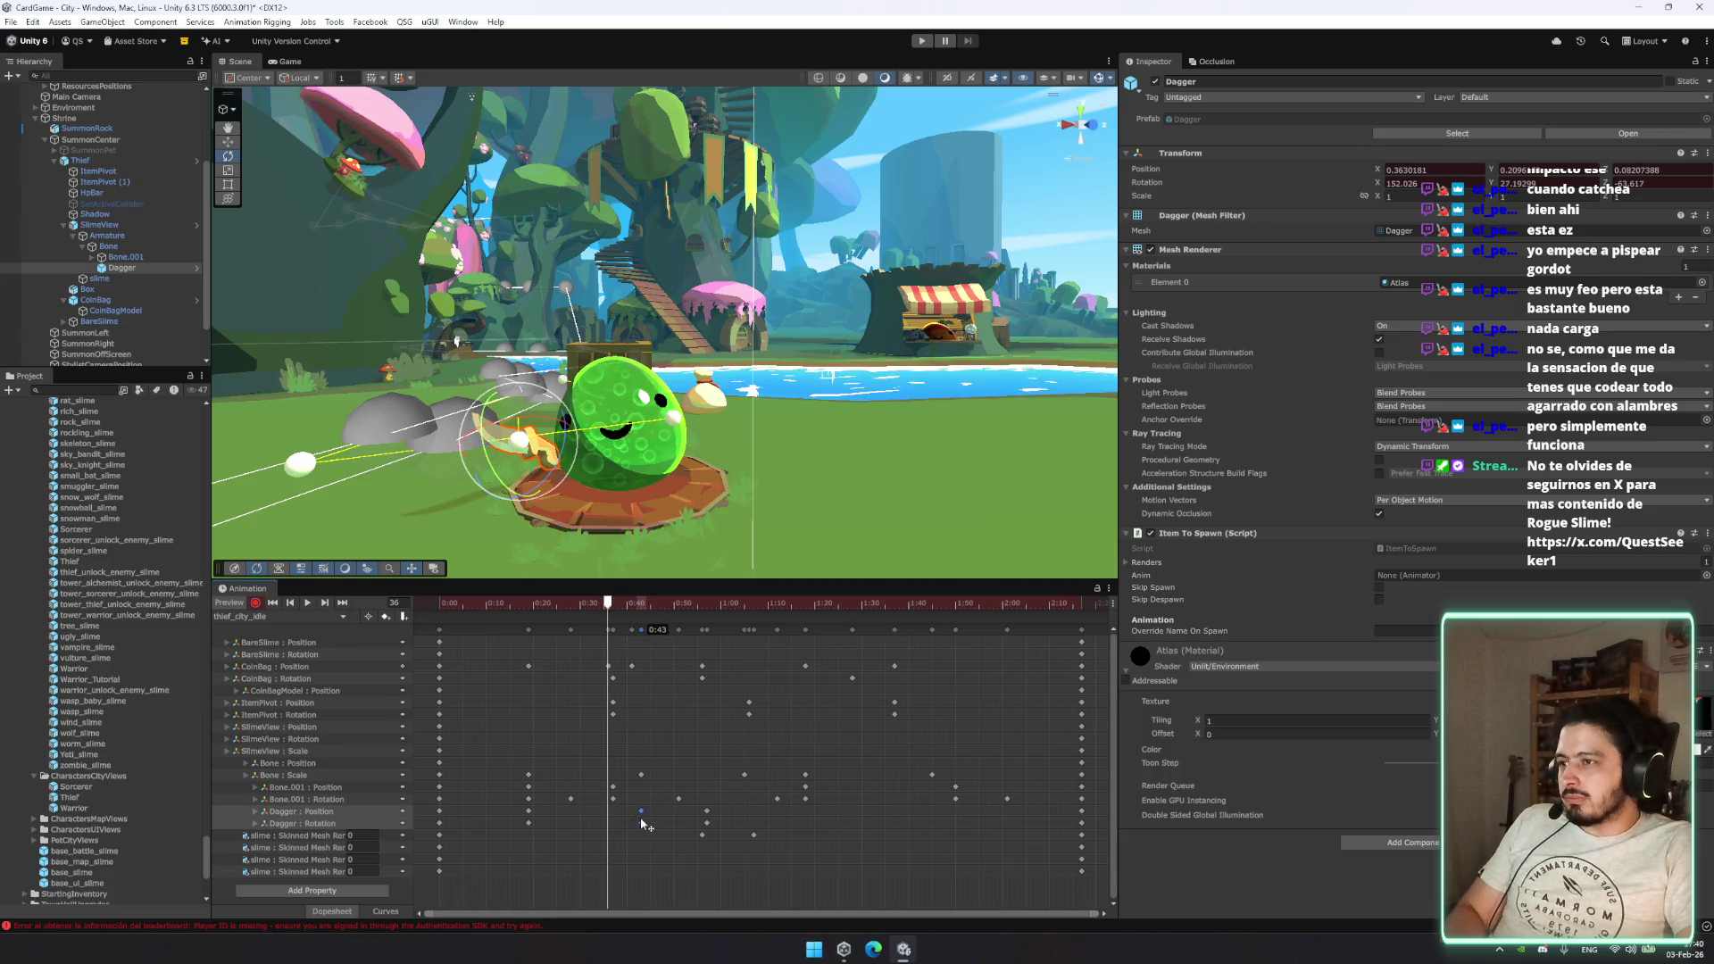
Step: Shift the Dagger position and rotation keys from 0:18 to 0:27
{"action": "left_click_drag", "start_coordinate": [641, 823], "coordinate": [641, 823]}
{"action": "key", "text": "space"}
{"action": "left_click", "coordinate": [530, 819]}
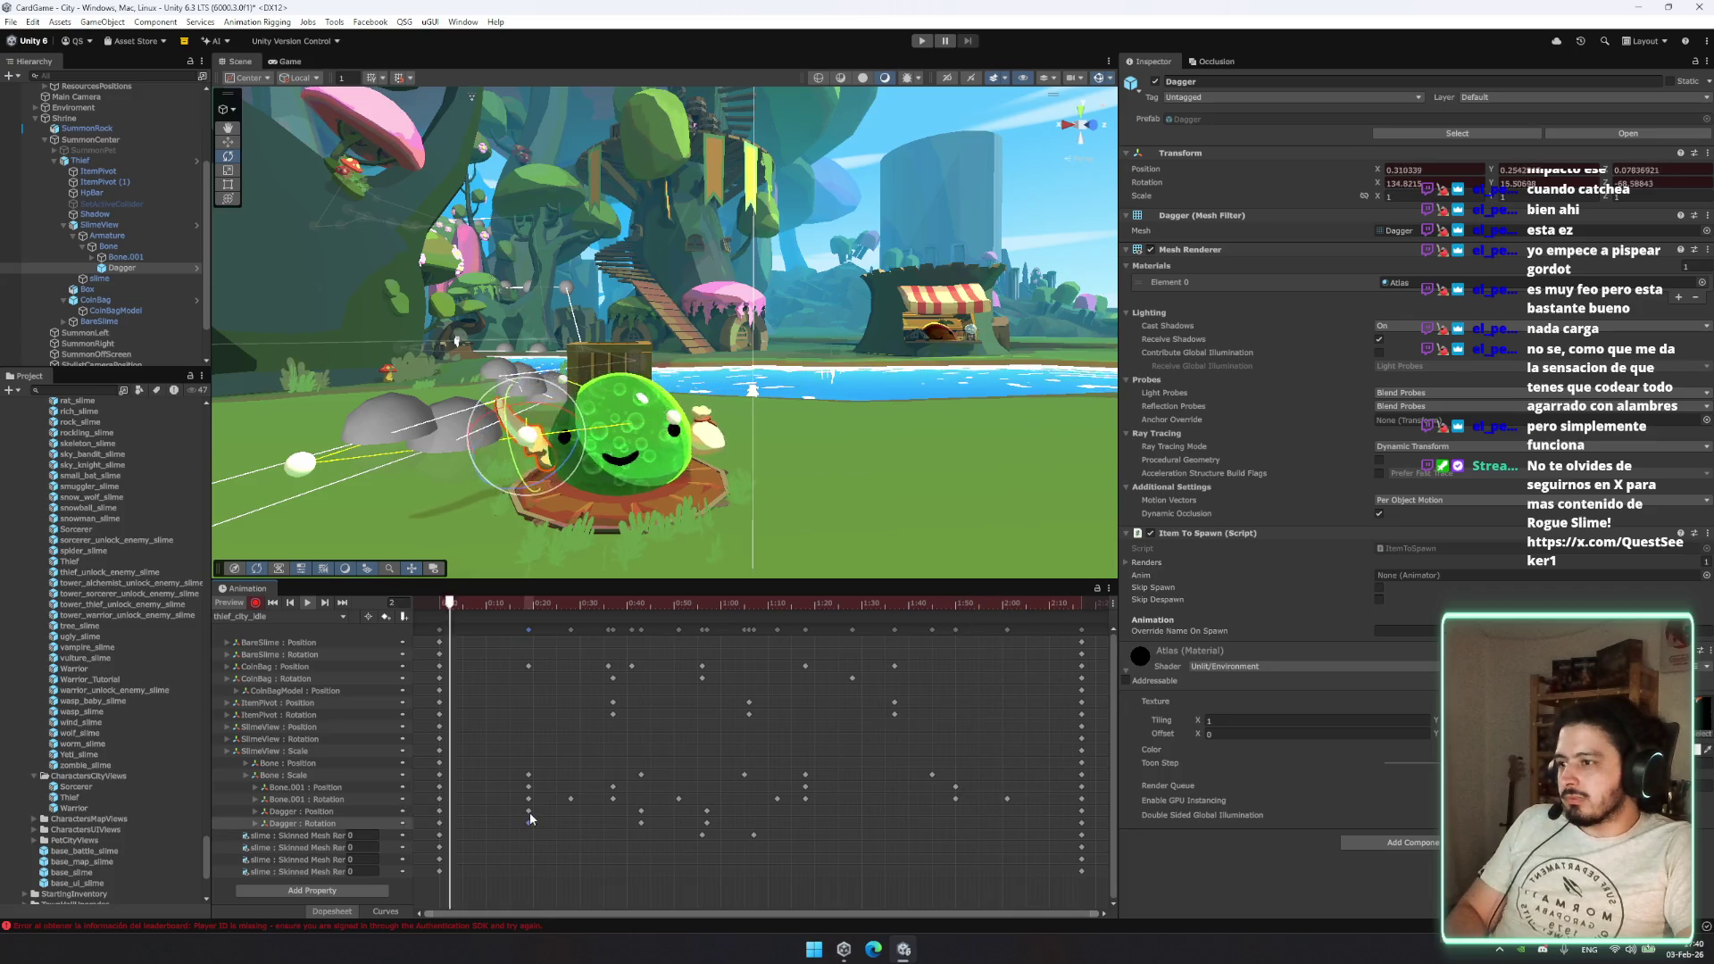
{"action": "left_click_drag", "start_coordinate": [531, 819], "coordinate": [566, 819]}
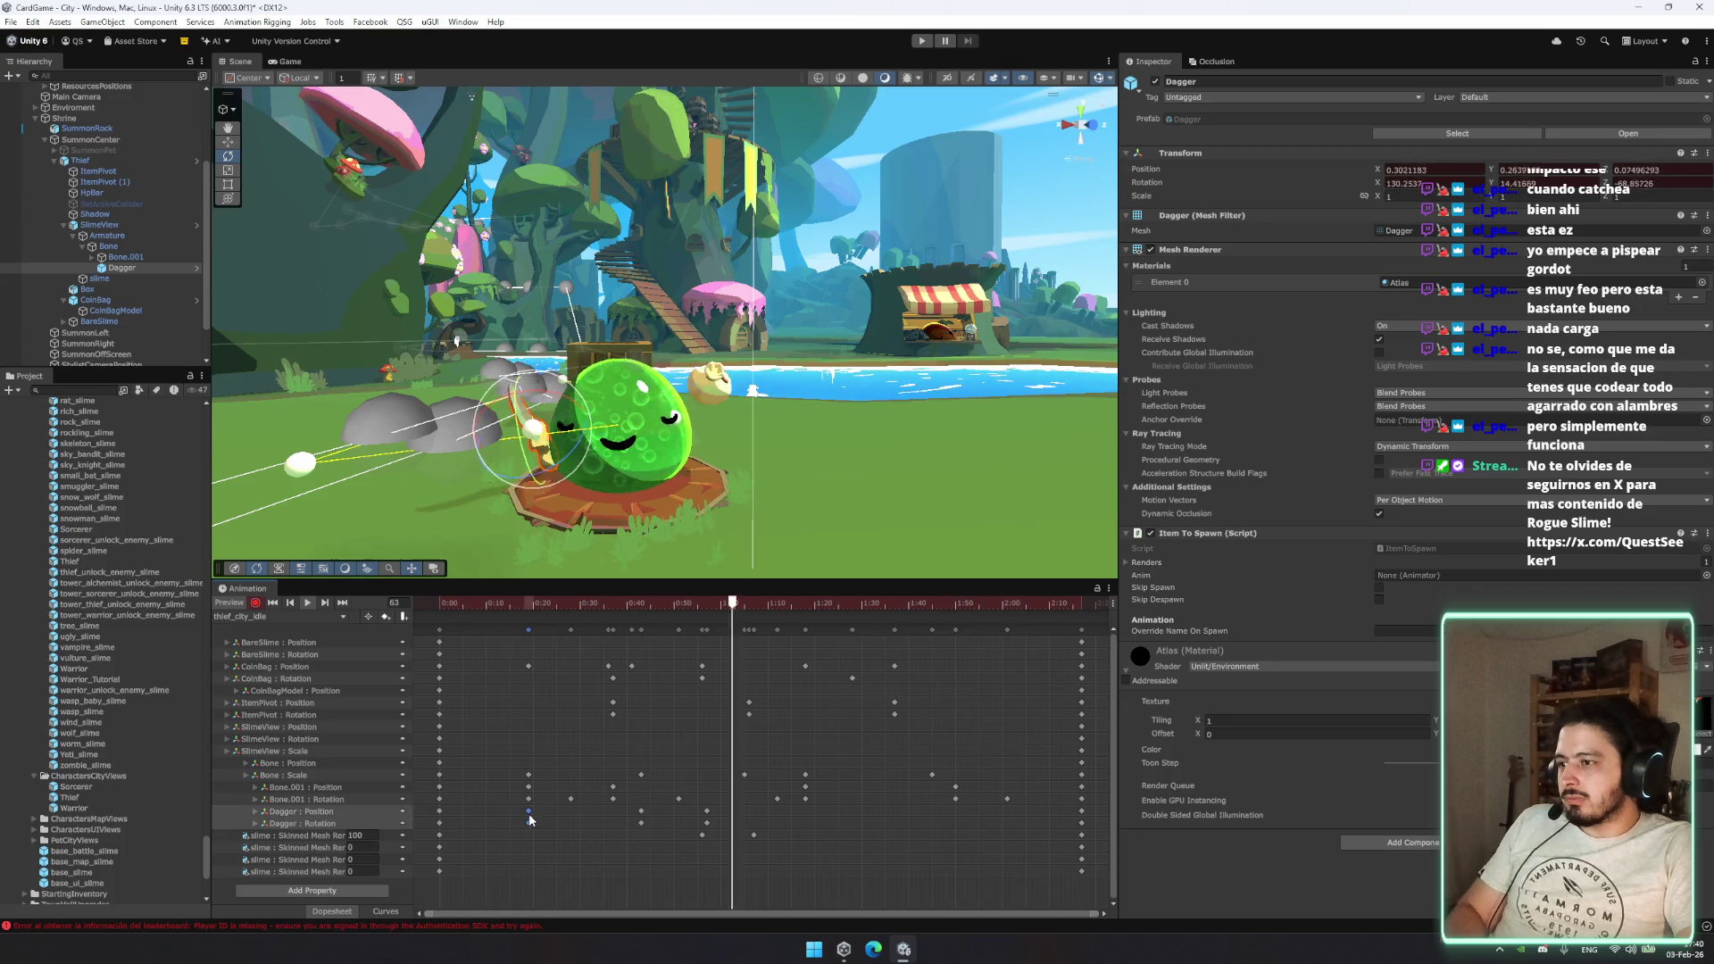
{"action": "left_click", "coordinate": [575, 843]}
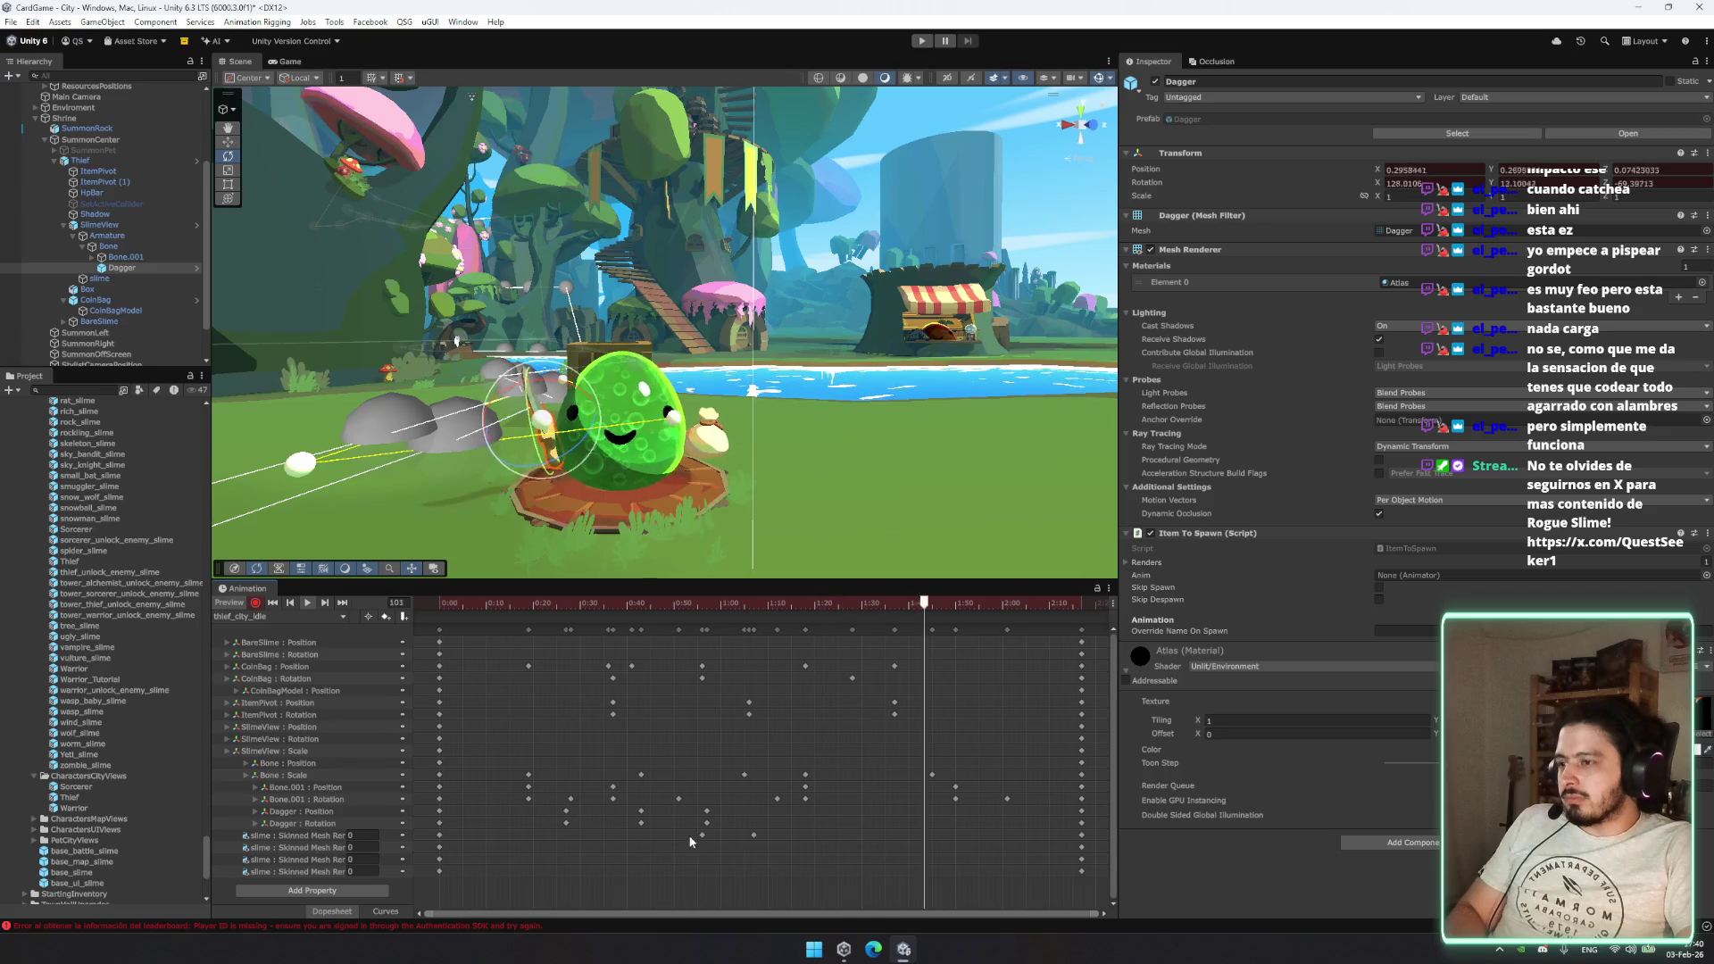
{"action": "left_click", "coordinate": [565, 816]}
Step: Adjust the dagger keys near frame 57 and preview the retimed idle clip
{"action": "left_click", "coordinate": [702, 606]}
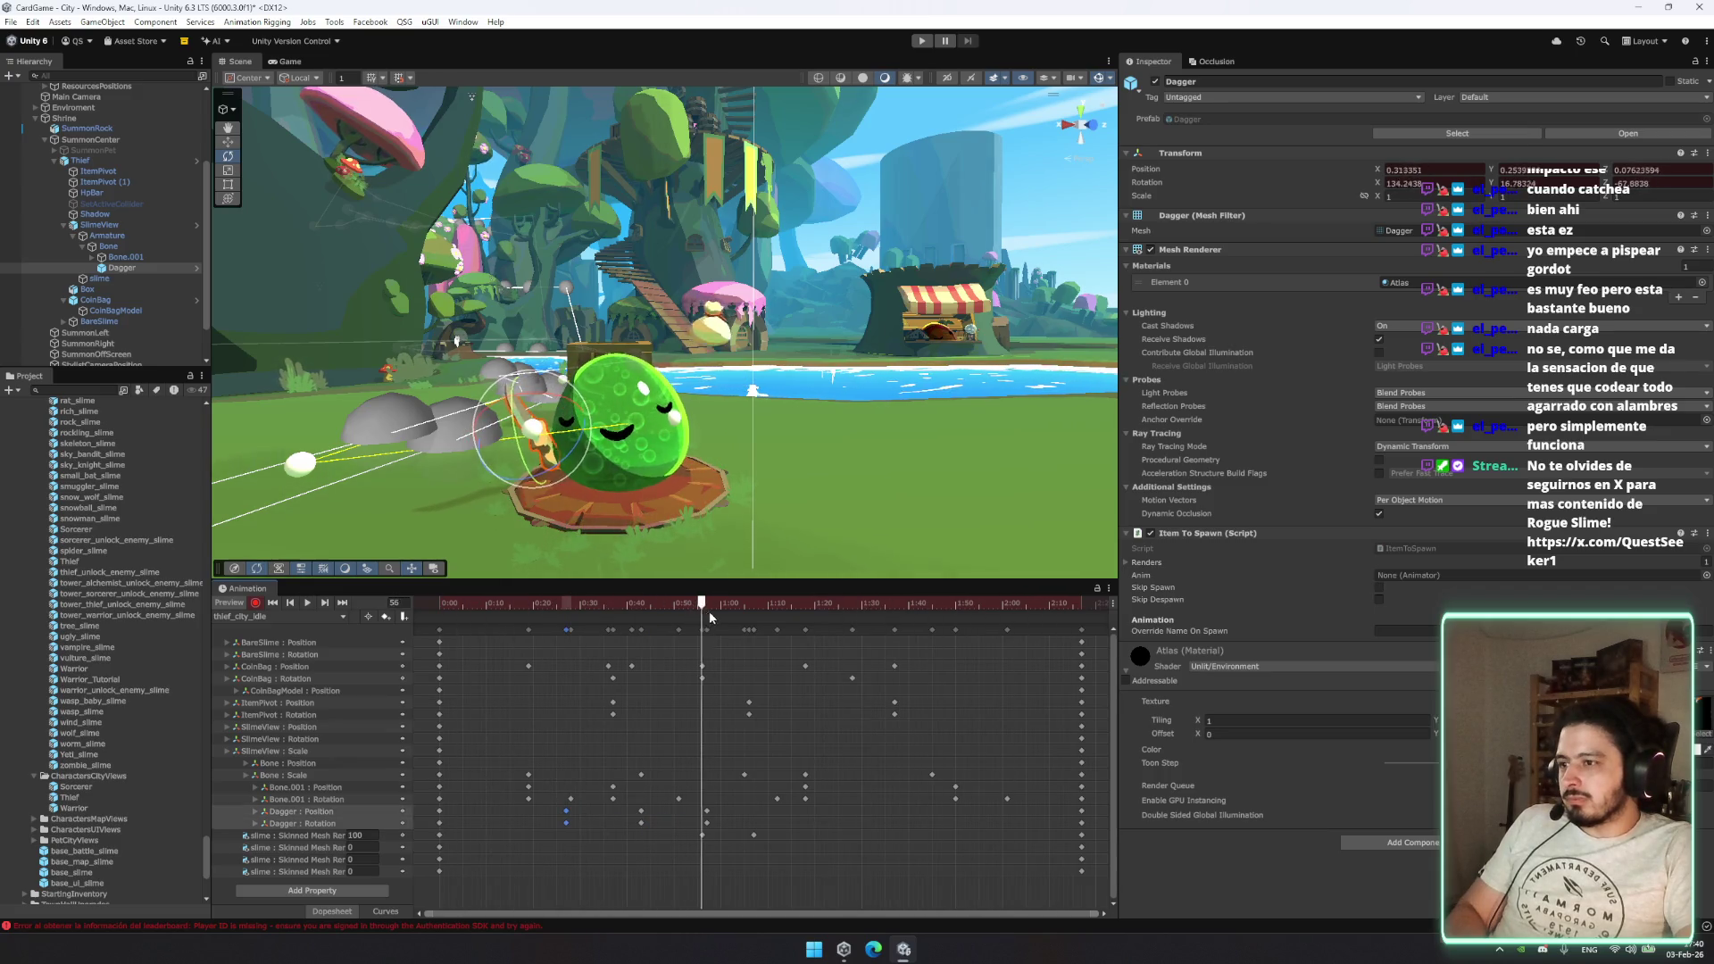
{"action": "key", "text": "period"}
{"action": "left_click_drag", "start_coordinate": [719, 815], "coordinate": [704, 821]}
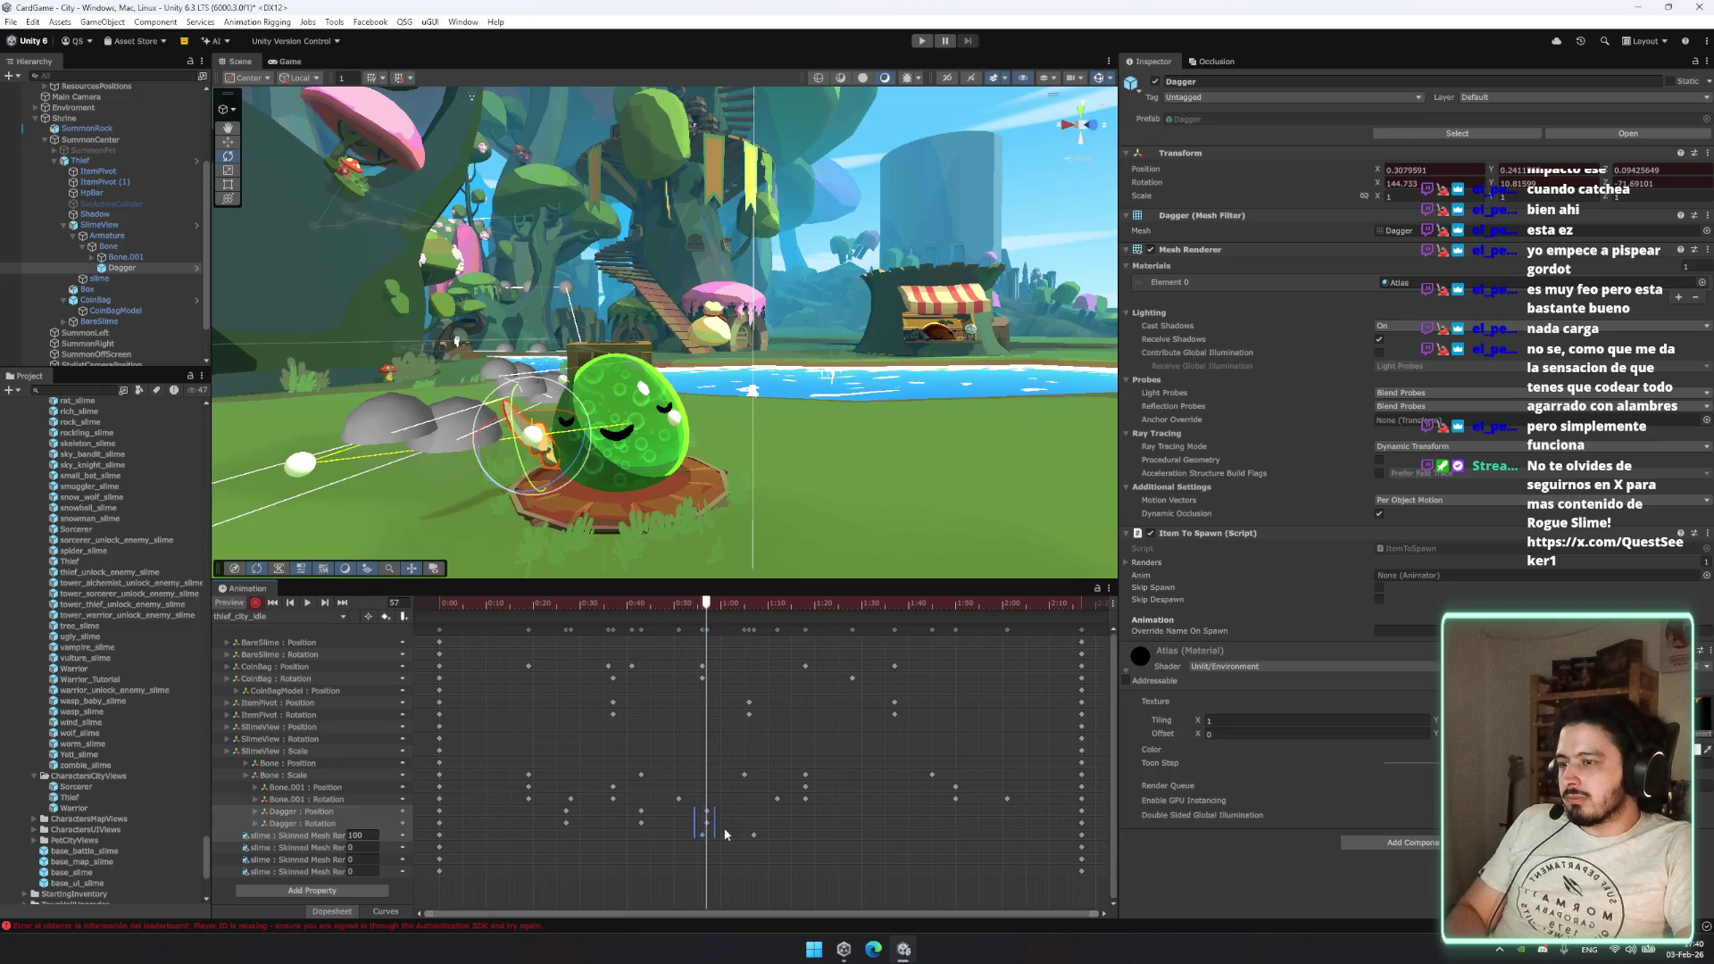
{"action": "left_click", "coordinate": [725, 834]}
{"action": "left_click", "coordinate": [712, 827]}
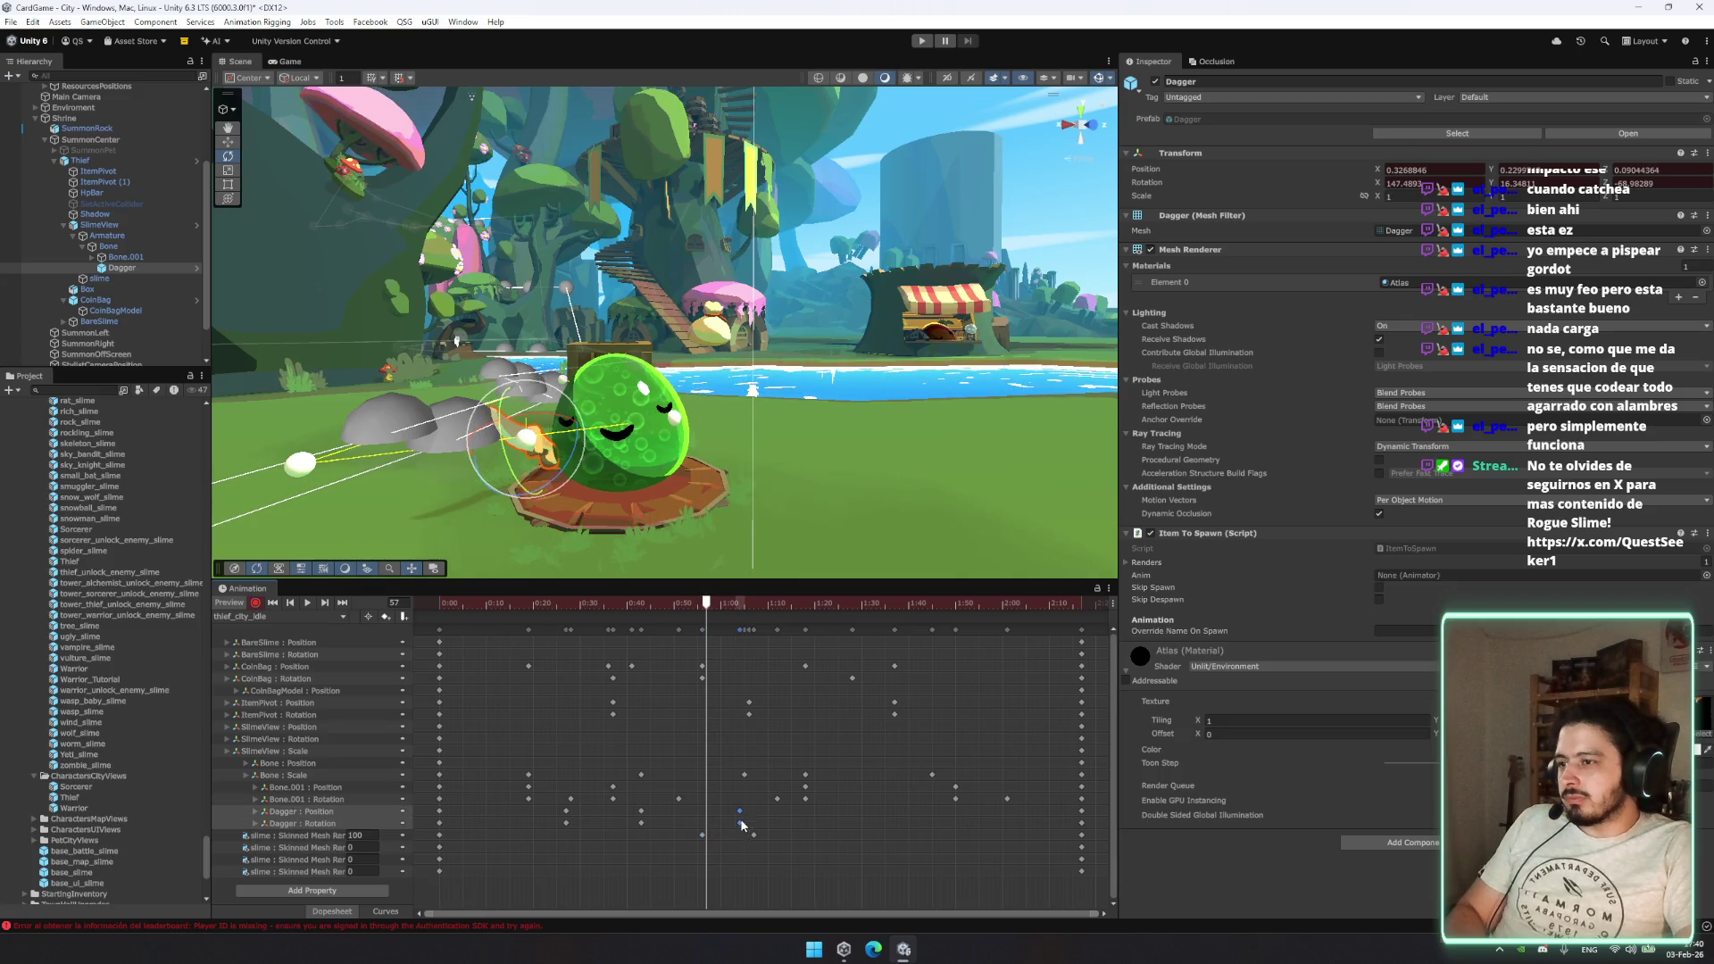
{"action": "key", "text": "space"}
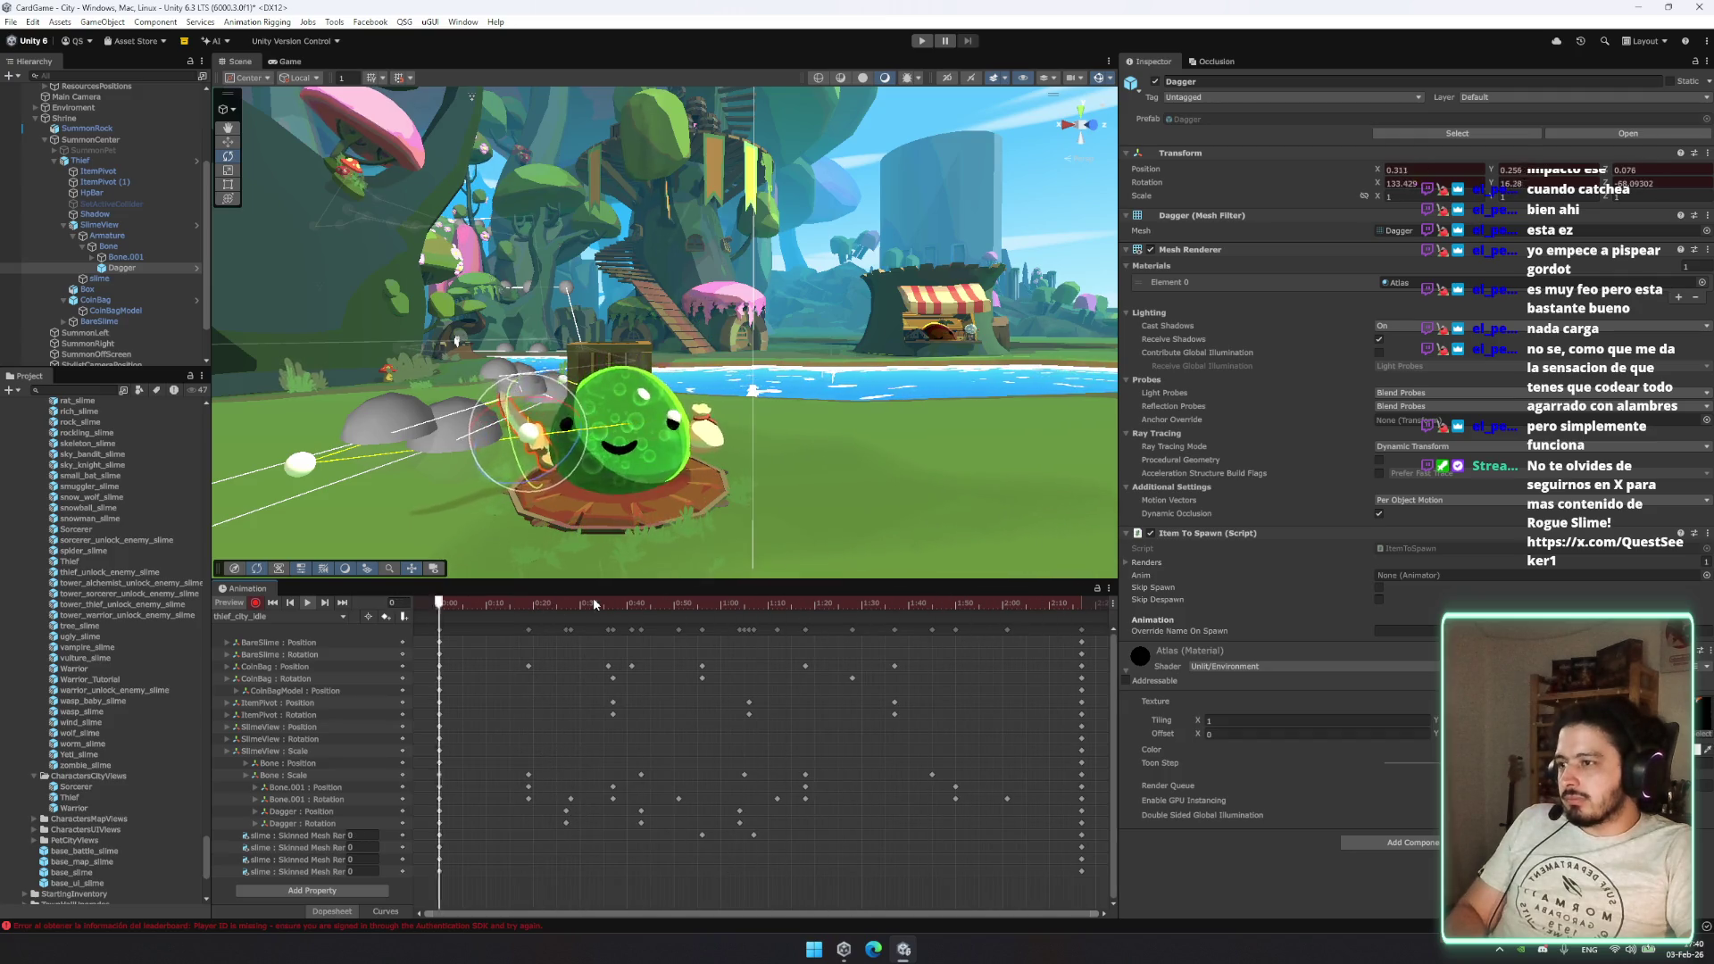
{"action": "left_click", "coordinate": [640, 605]}
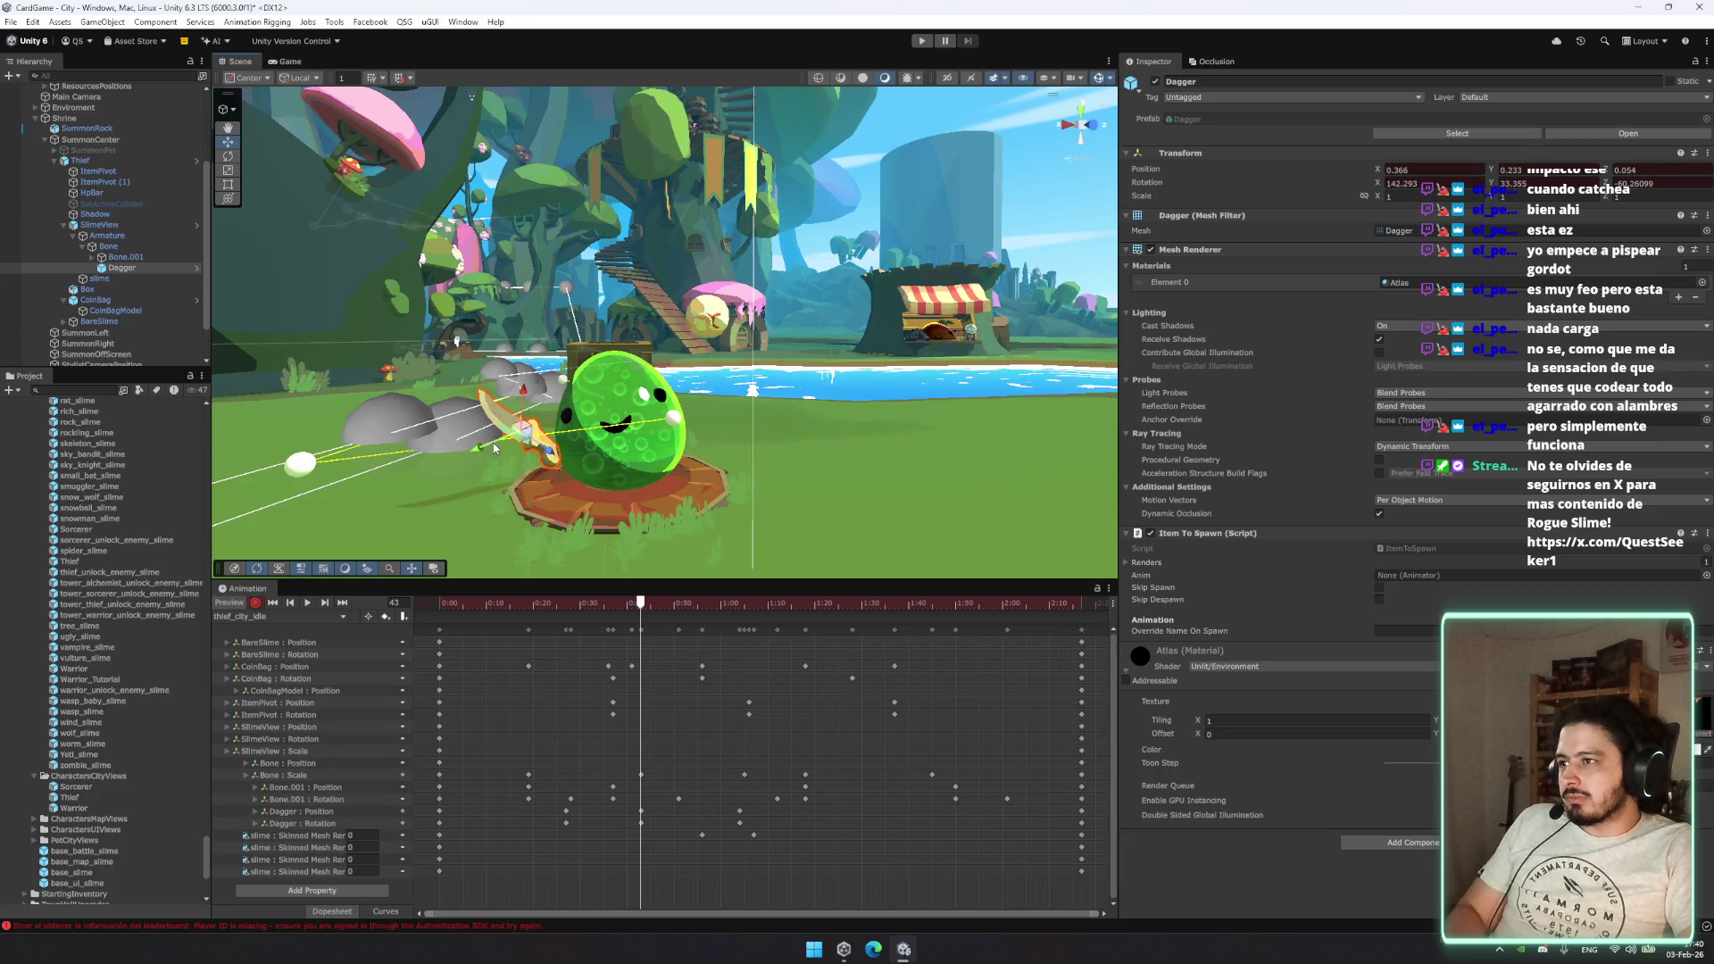
{"action": "left_click", "coordinate": [310, 604]}
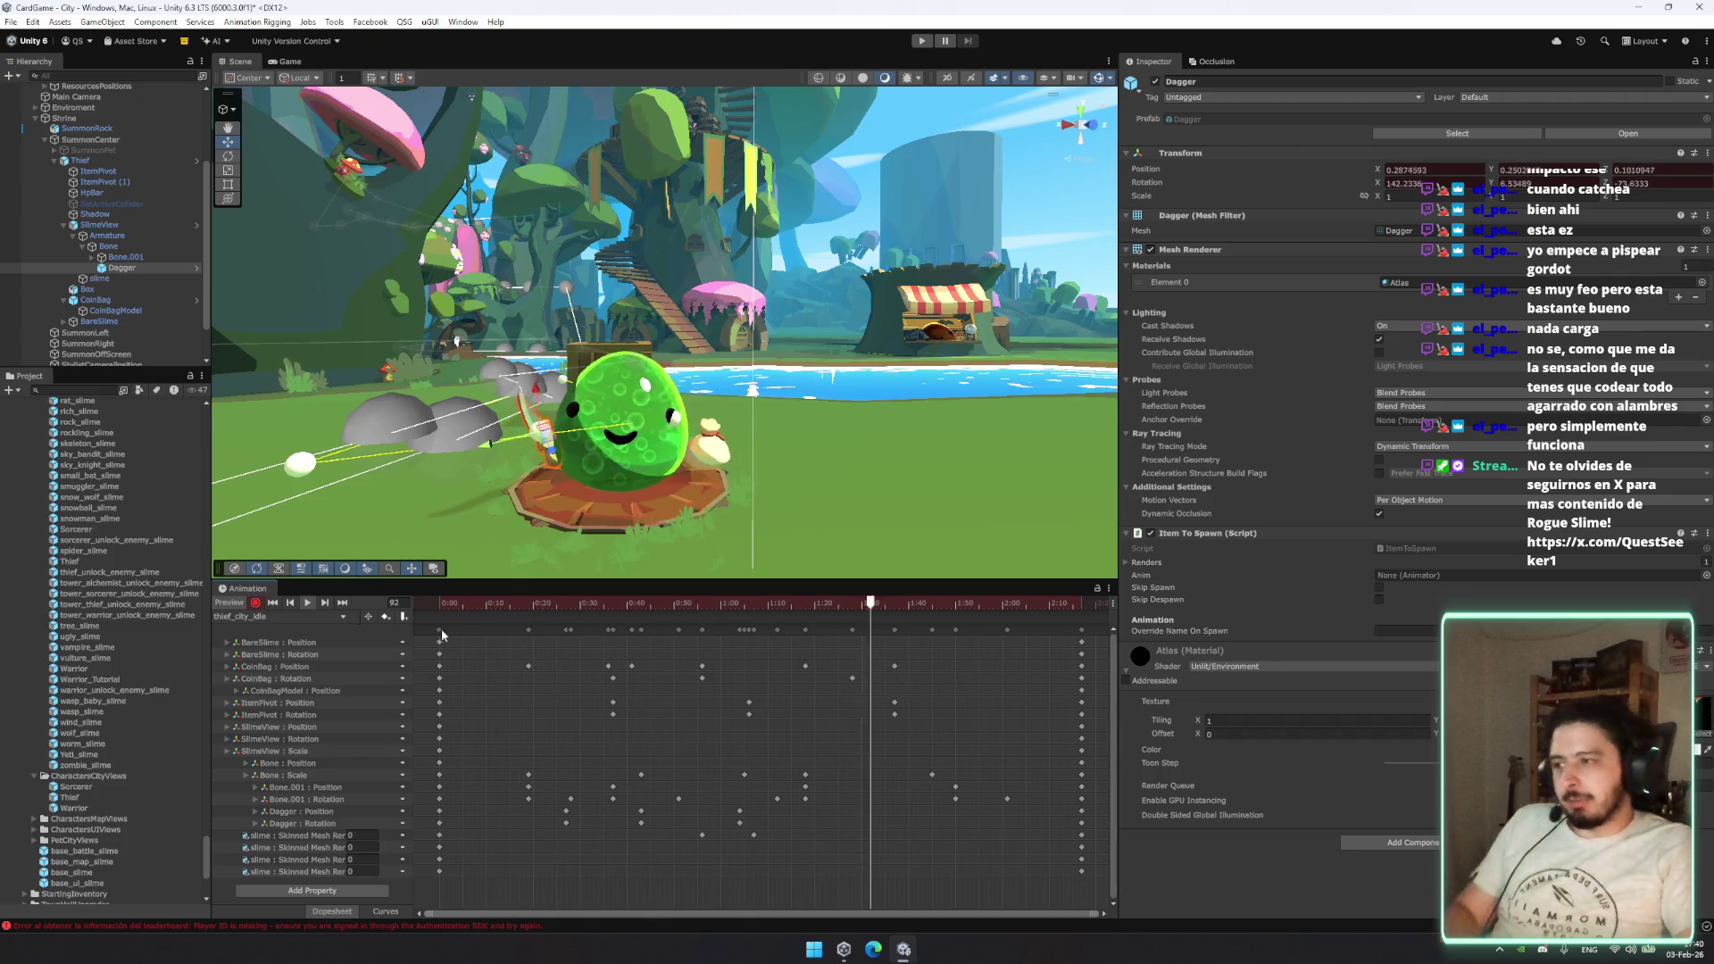
Step: Scrub and replay the thief_city_idle preview, then select the dagger position and rotation keys
{"action": "mouse_move", "coordinate": [591, 604]}
{"action": "left_mouse_down"}
{"action": "mouse_move", "coordinate": [563, 611]}
{"action": "mouse_move", "coordinate": [641, 625]}
{"action": "left_mouse_up"}
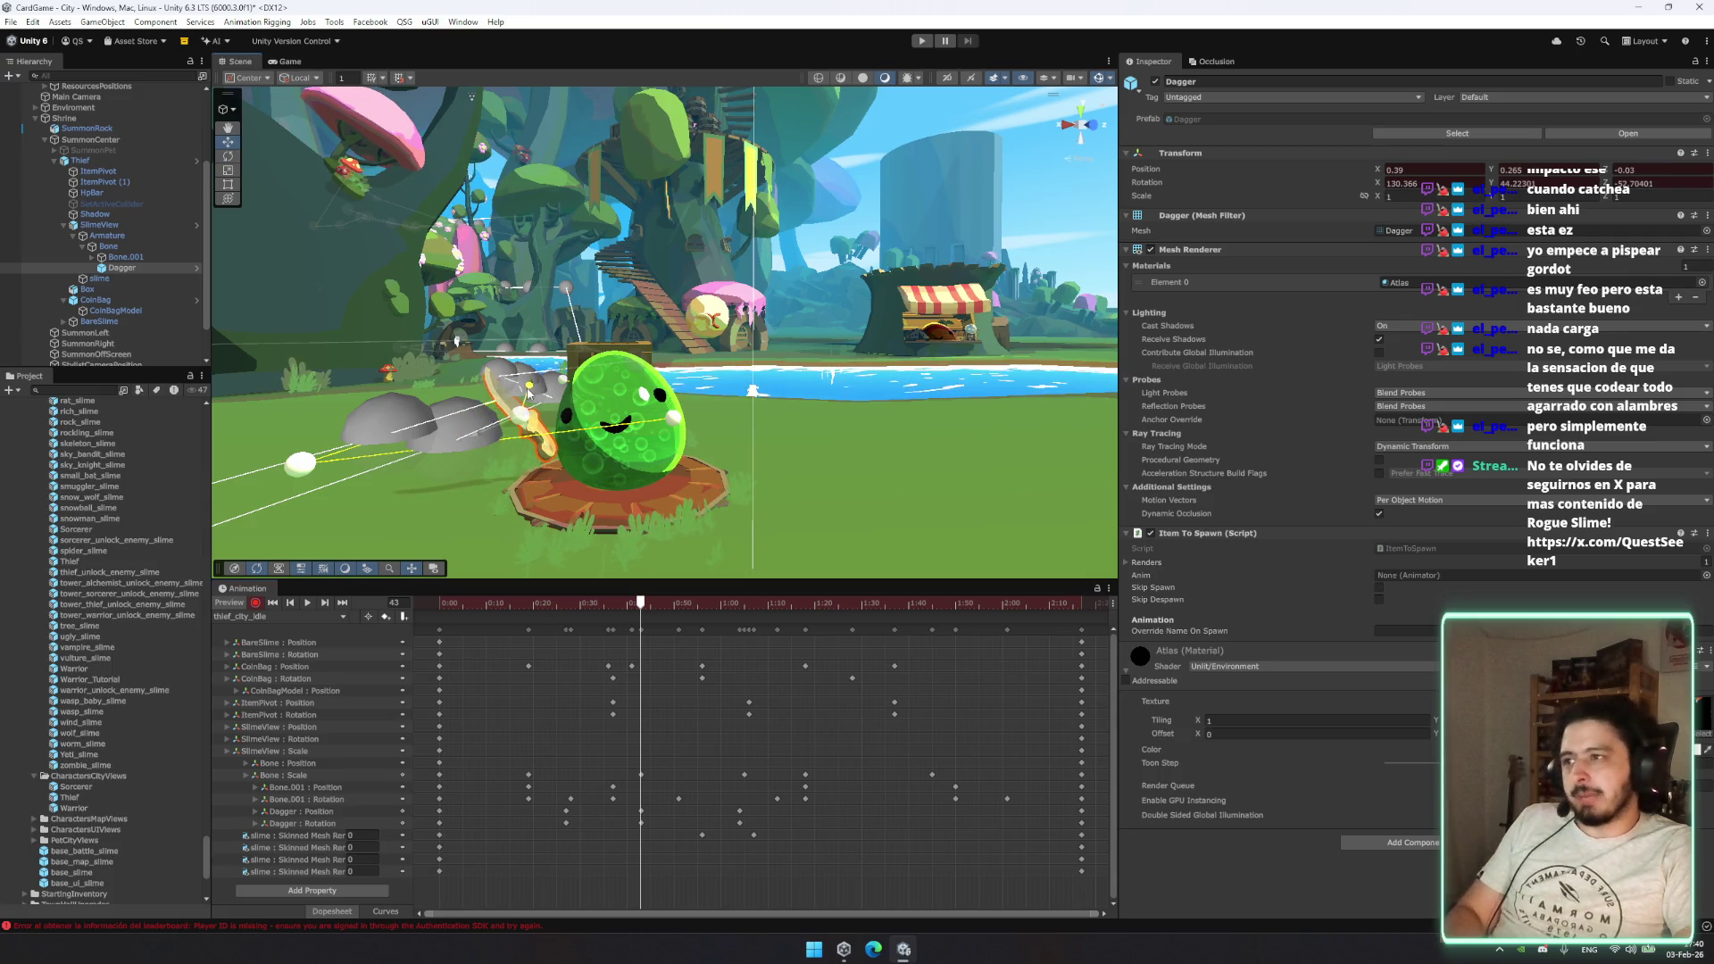
{"action": "left_click_drag", "start_coordinate": [598, 622], "coordinate": [493, 614]}
{"action": "key", "text": "space"}
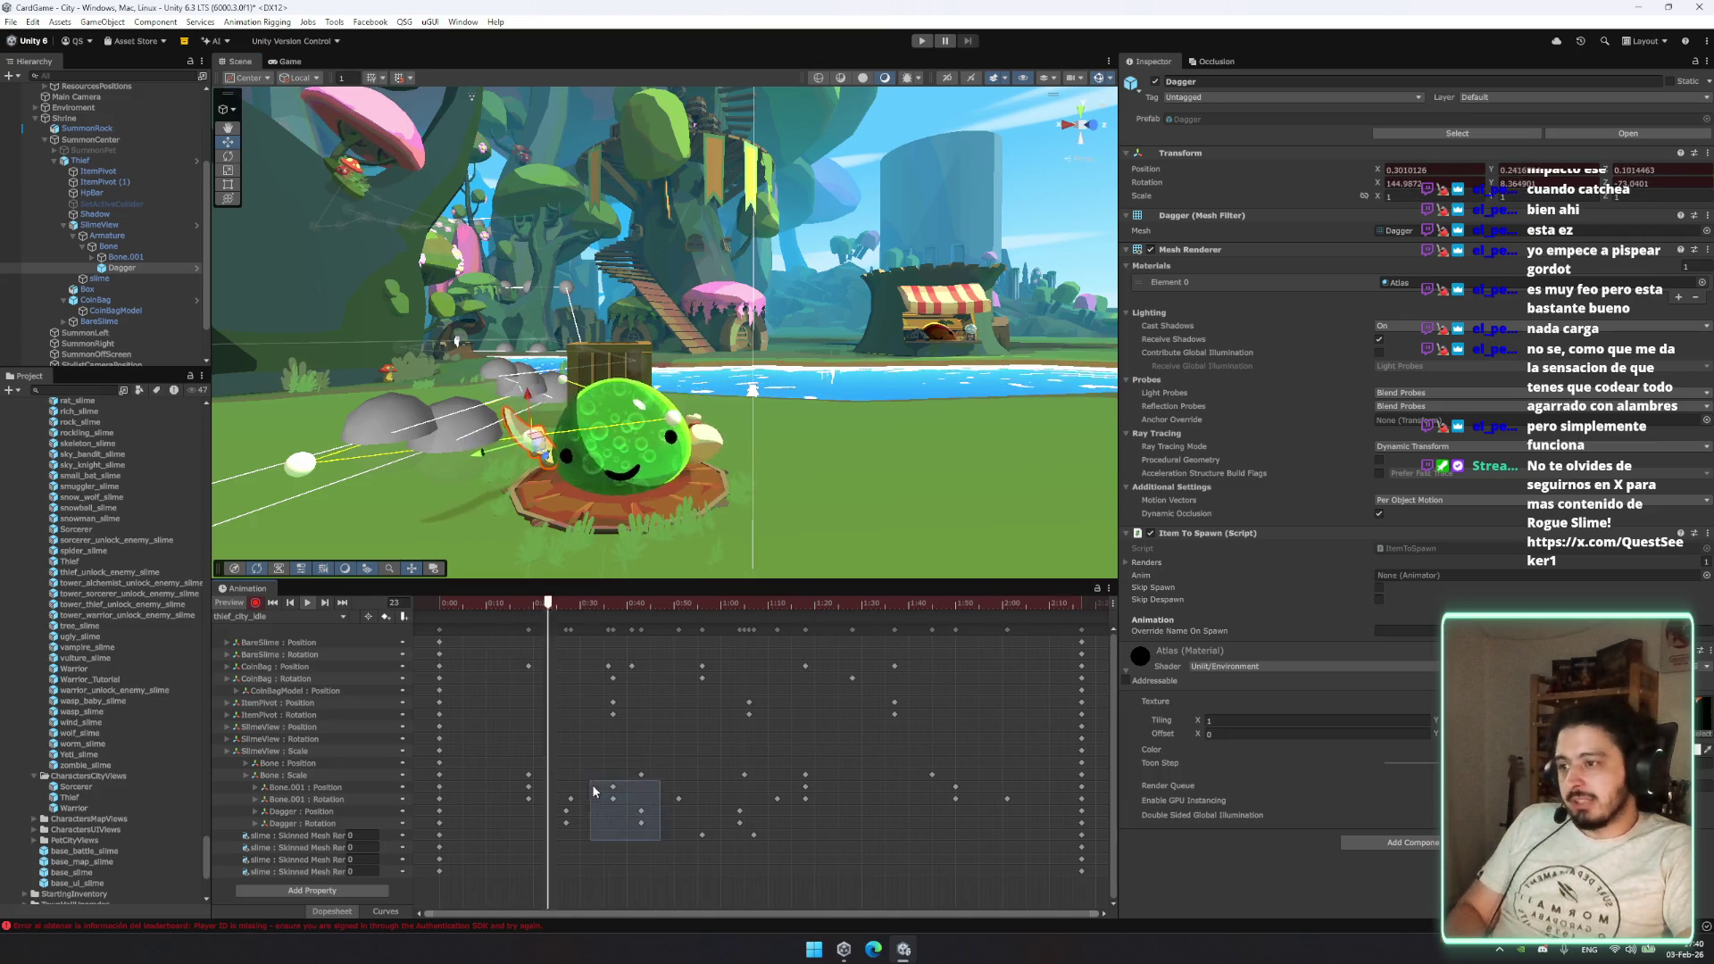
{"action": "mouse_move", "coordinate": [720, 802]}
{"action": "left_mouse_down"}
{"action": "mouse_move", "coordinate": [755, 830]}
{"action": "mouse_move", "coordinate": [800, 822]}
{"action": "left_mouse_up"}
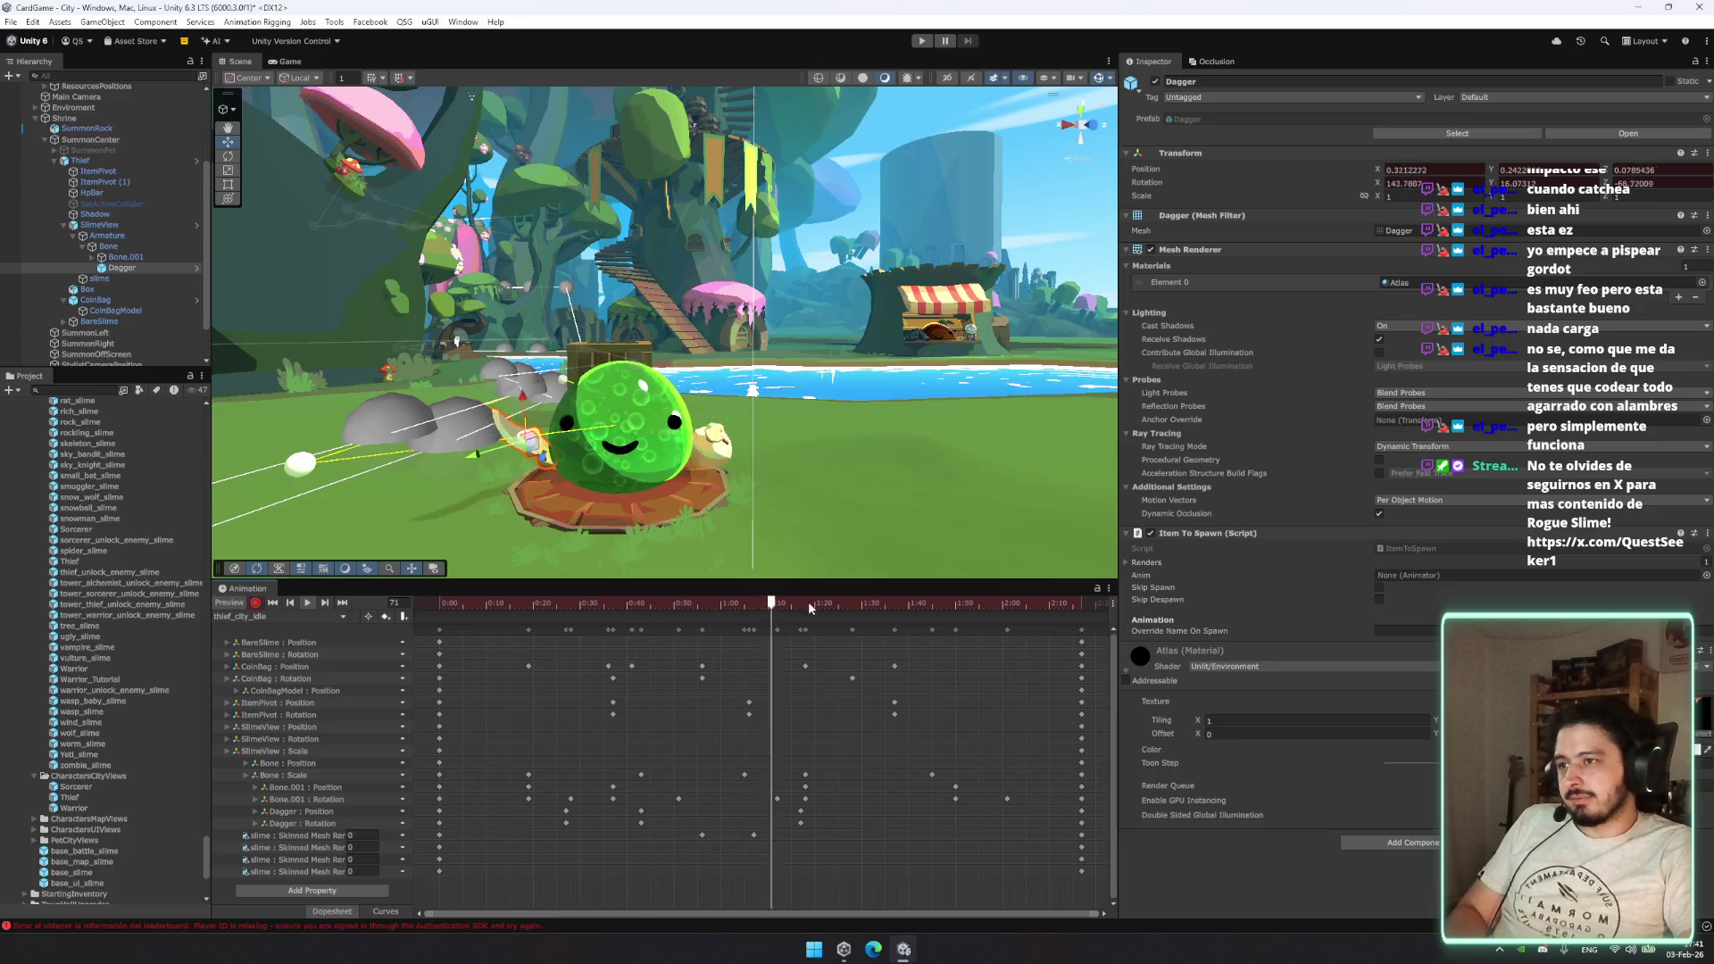
{"action": "left_click_drag", "start_coordinate": [825, 602], "coordinate": [853, 607]}
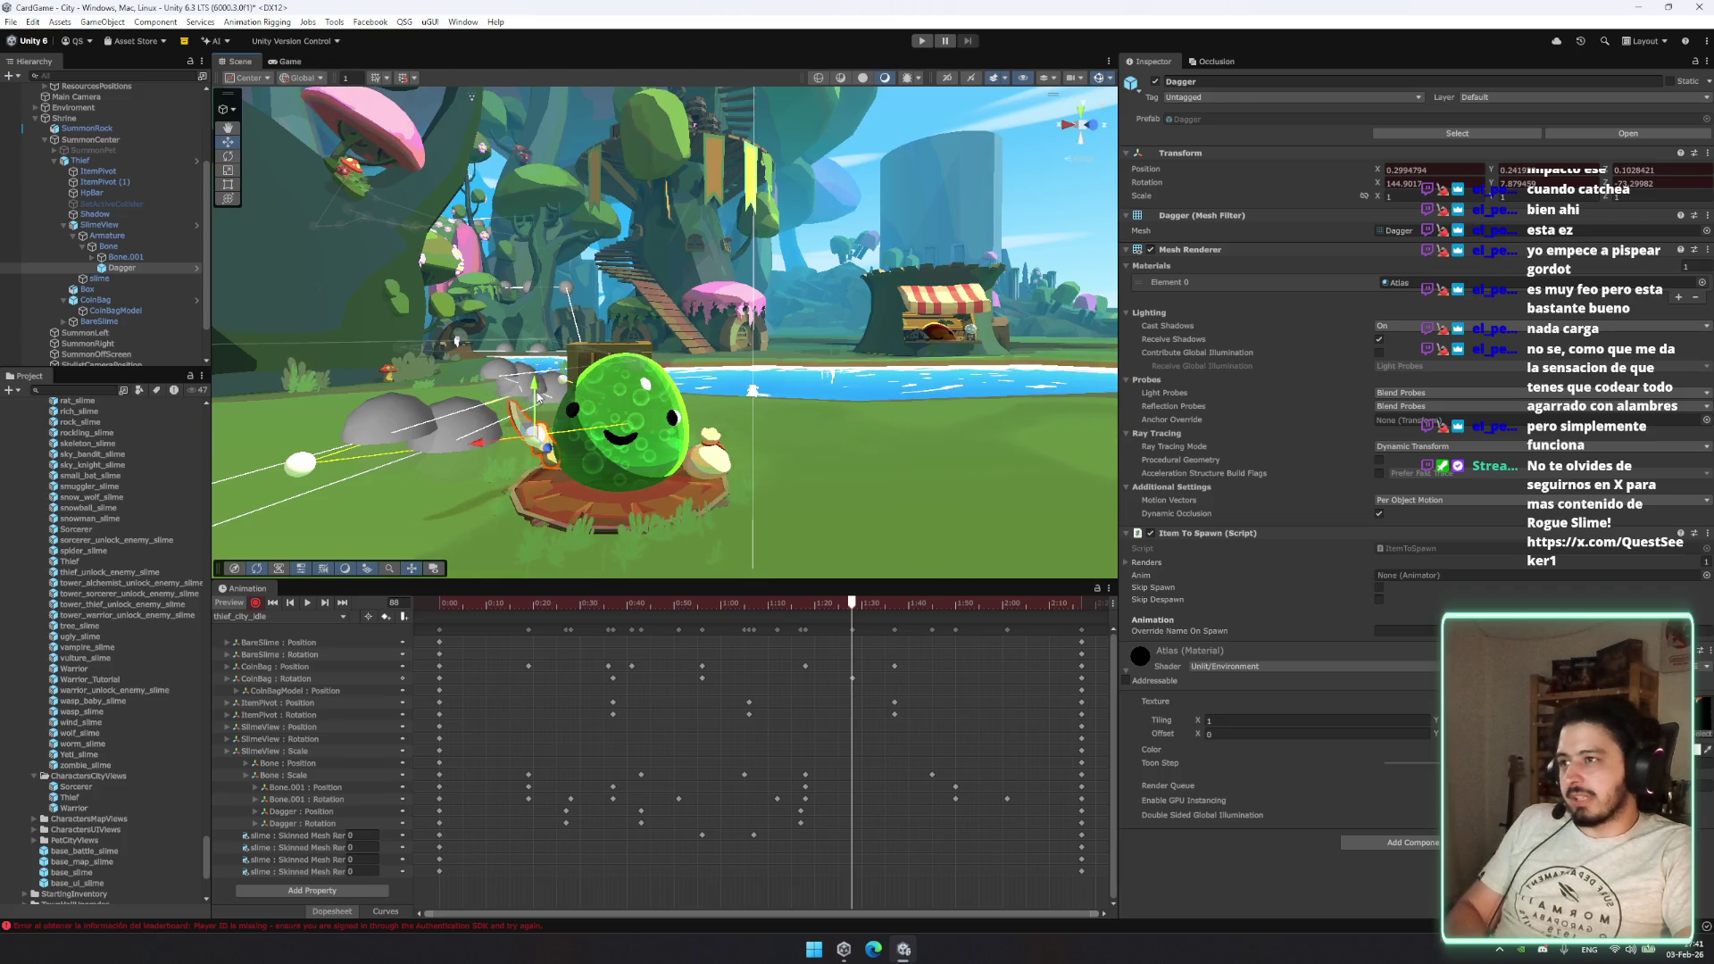
Step: Paste the Bone.001 dagger keys at about 1:50 and replay the animation from frame 25
{"action": "key", "text": "e"}
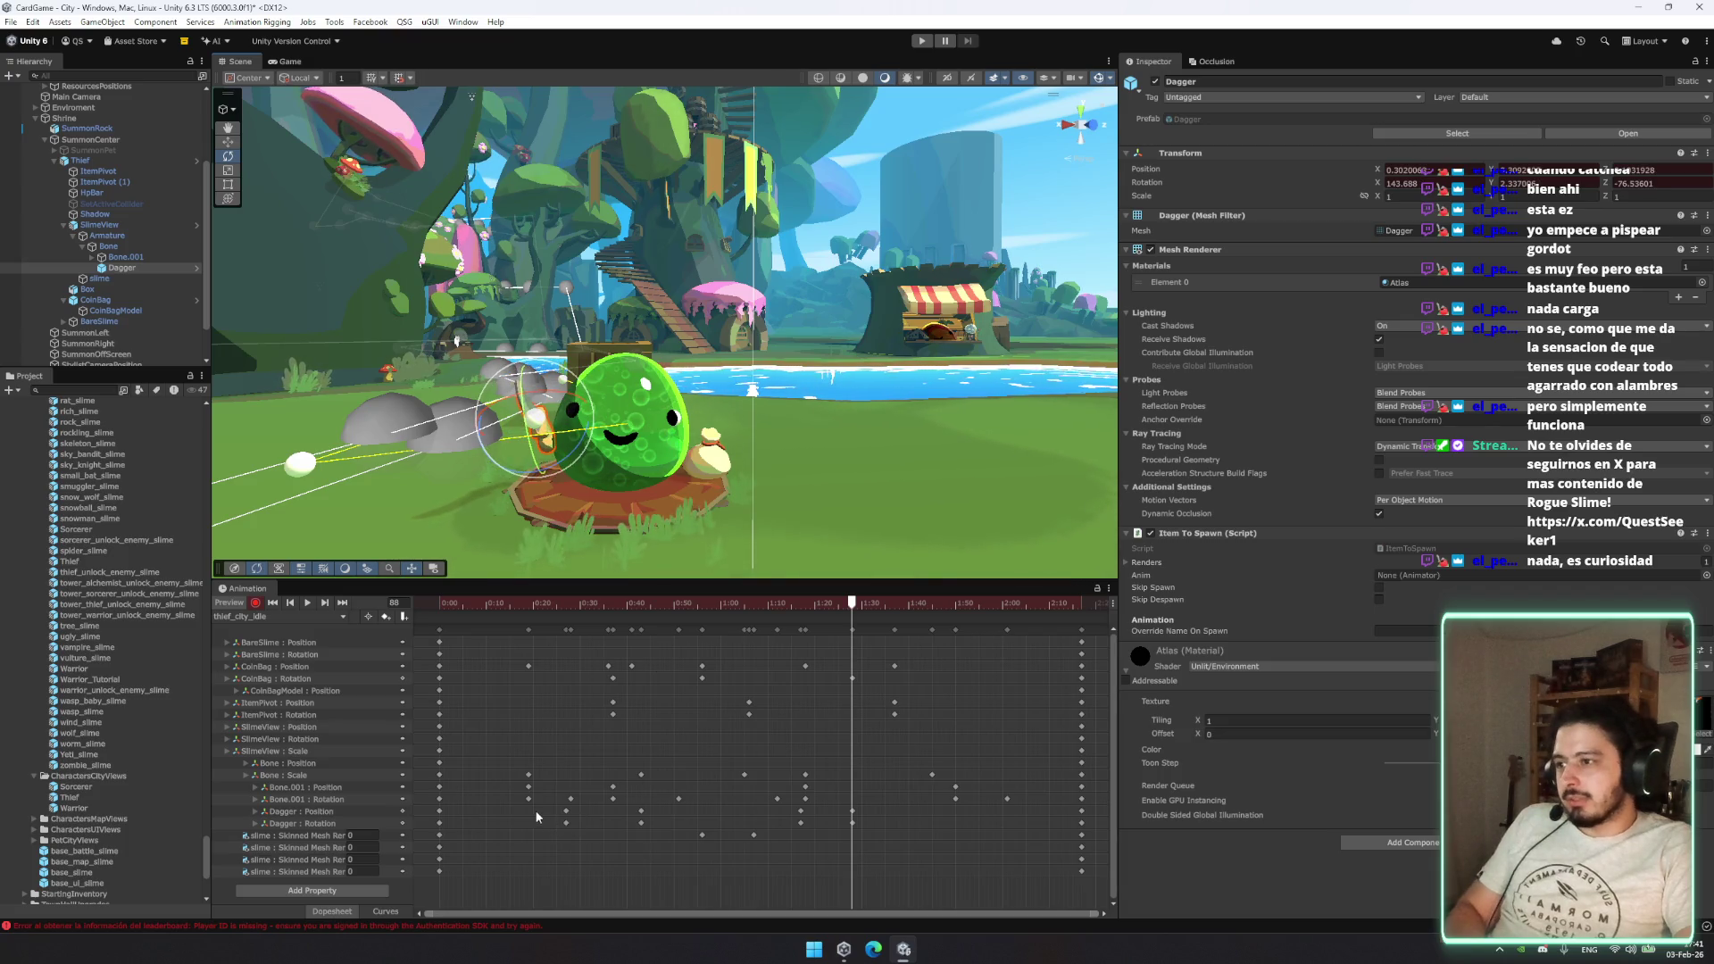
{"action": "mouse_move", "coordinate": [537, 815]}
{"action": "left_mouse_down"}
{"action": "mouse_move", "coordinate": [521, 782]}
{"action": "mouse_move", "coordinate": [553, 833]}
{"action": "mouse_move", "coordinate": [560, 806]}
{"action": "left_mouse_up"}
{"action": "left_click", "coordinate": [969, 607]}
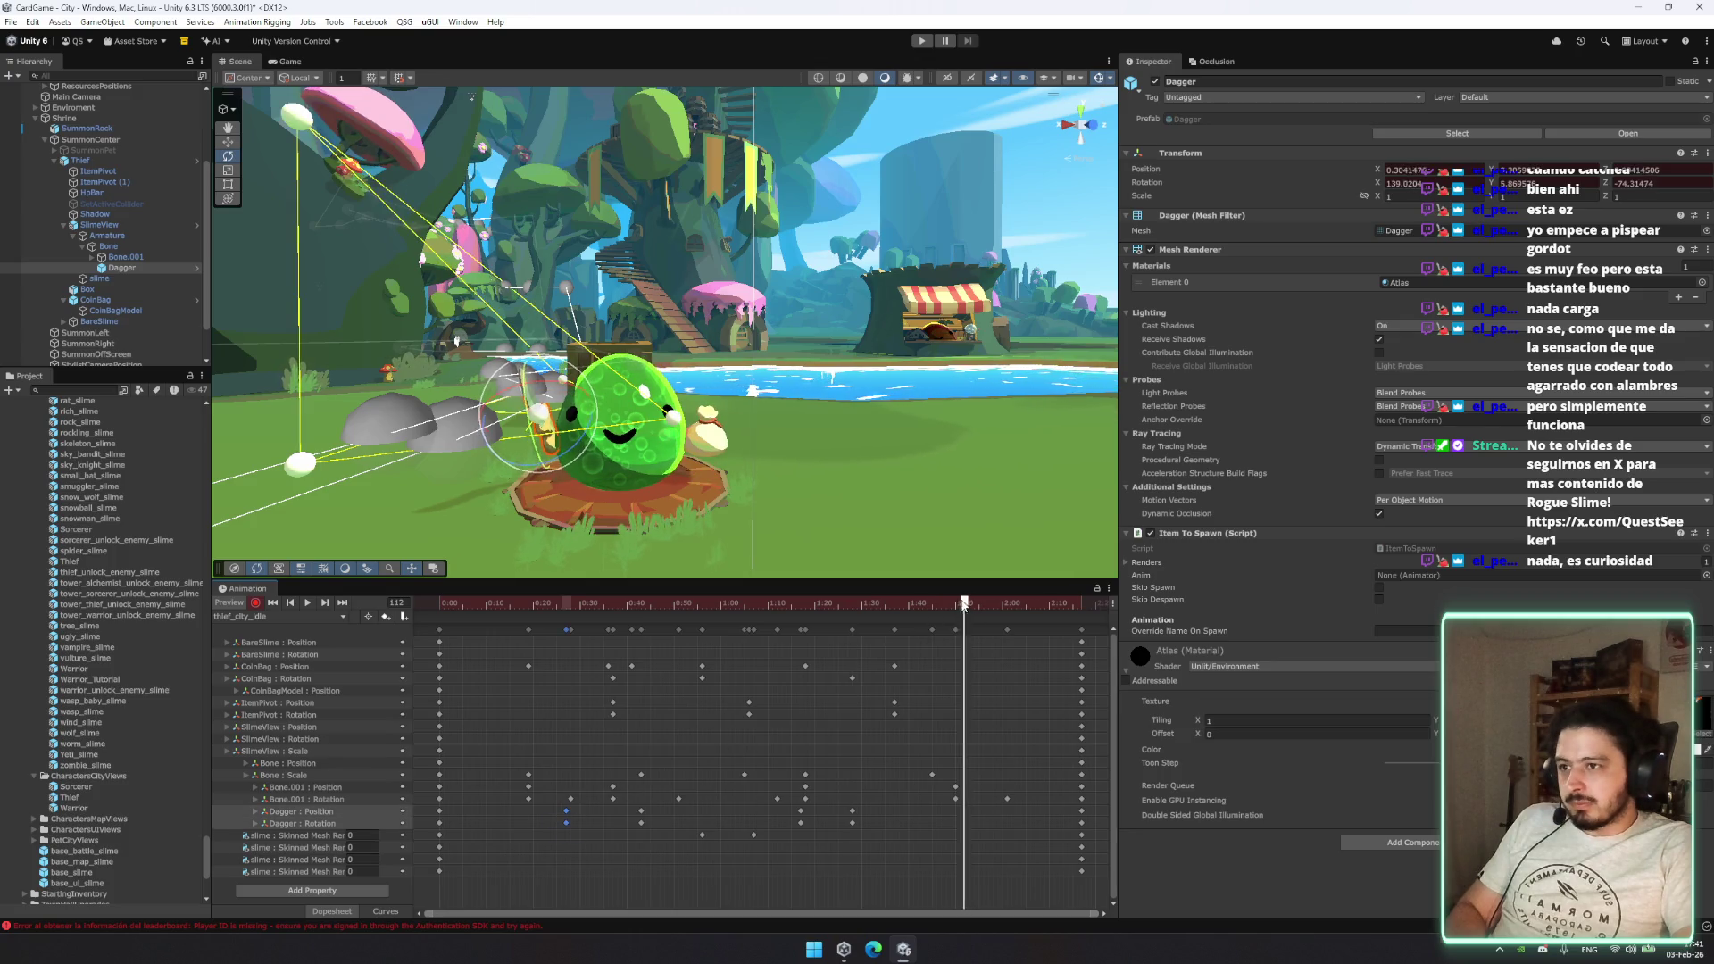
{"action": "key", "text": "ctrl+v"}
{"action": "left_click_drag", "start_coordinate": [960, 607], "coordinate": [556, 607]}
{"action": "left_click", "coordinate": [306, 603]}
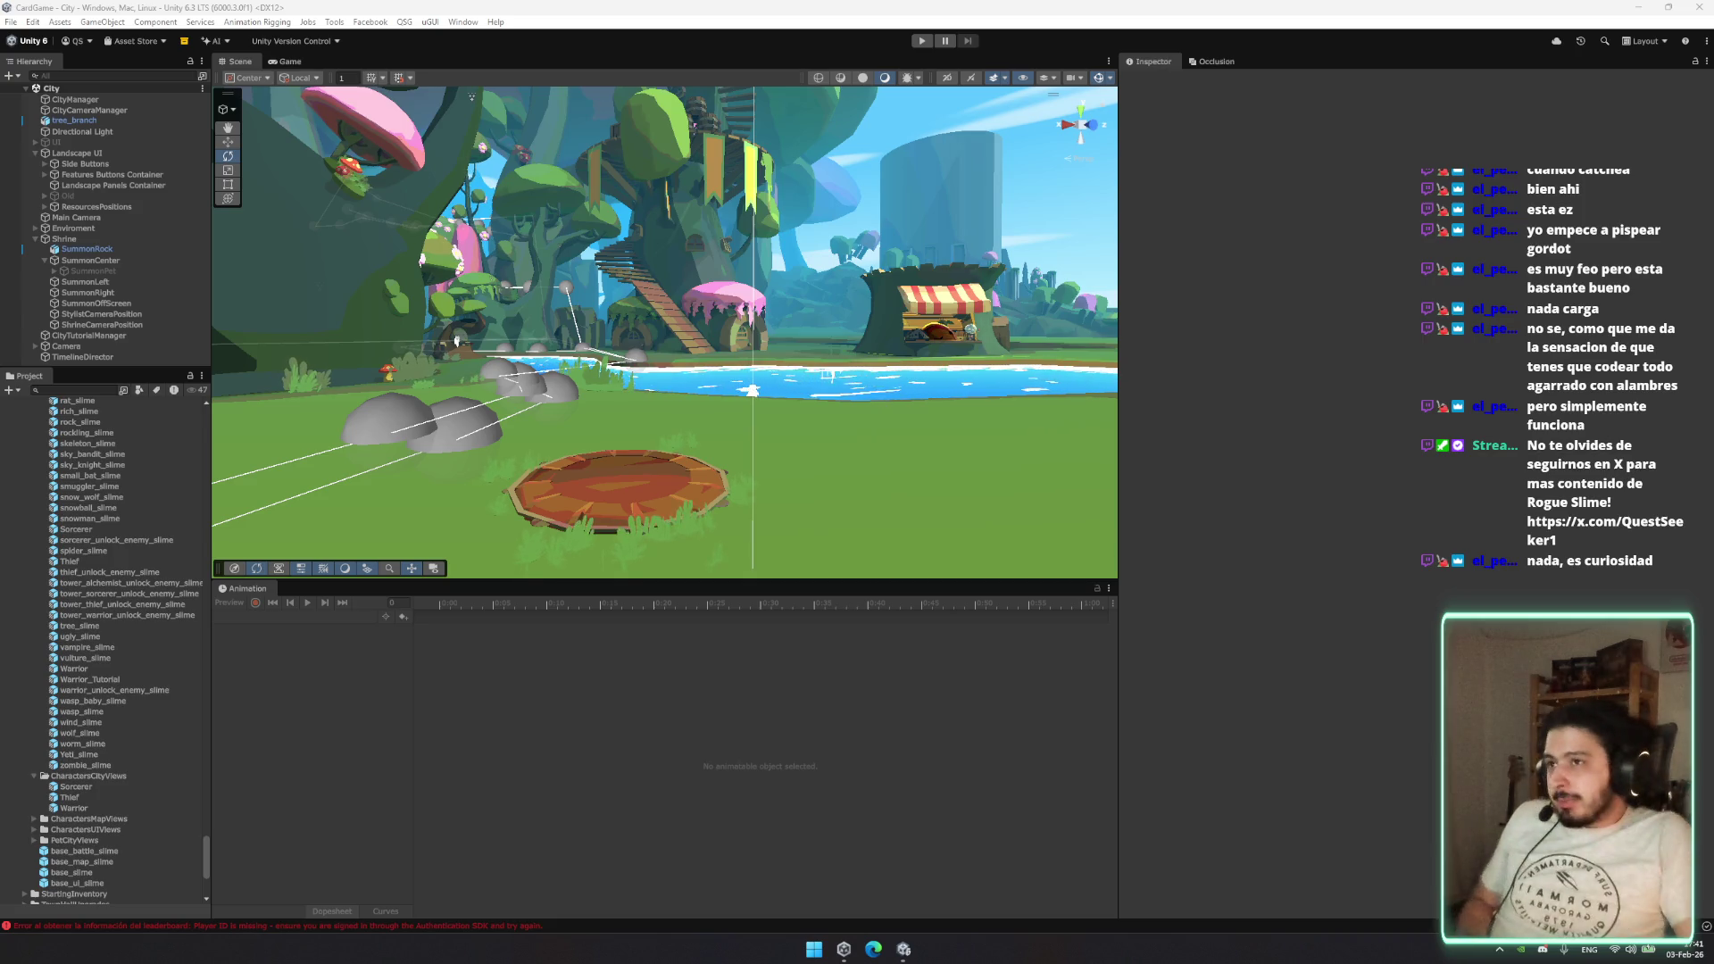
Step: Refocus Unity and enter play mode to load the Rogue Slime main menu
{"action": "left_click", "coordinate": [1308, 417]}
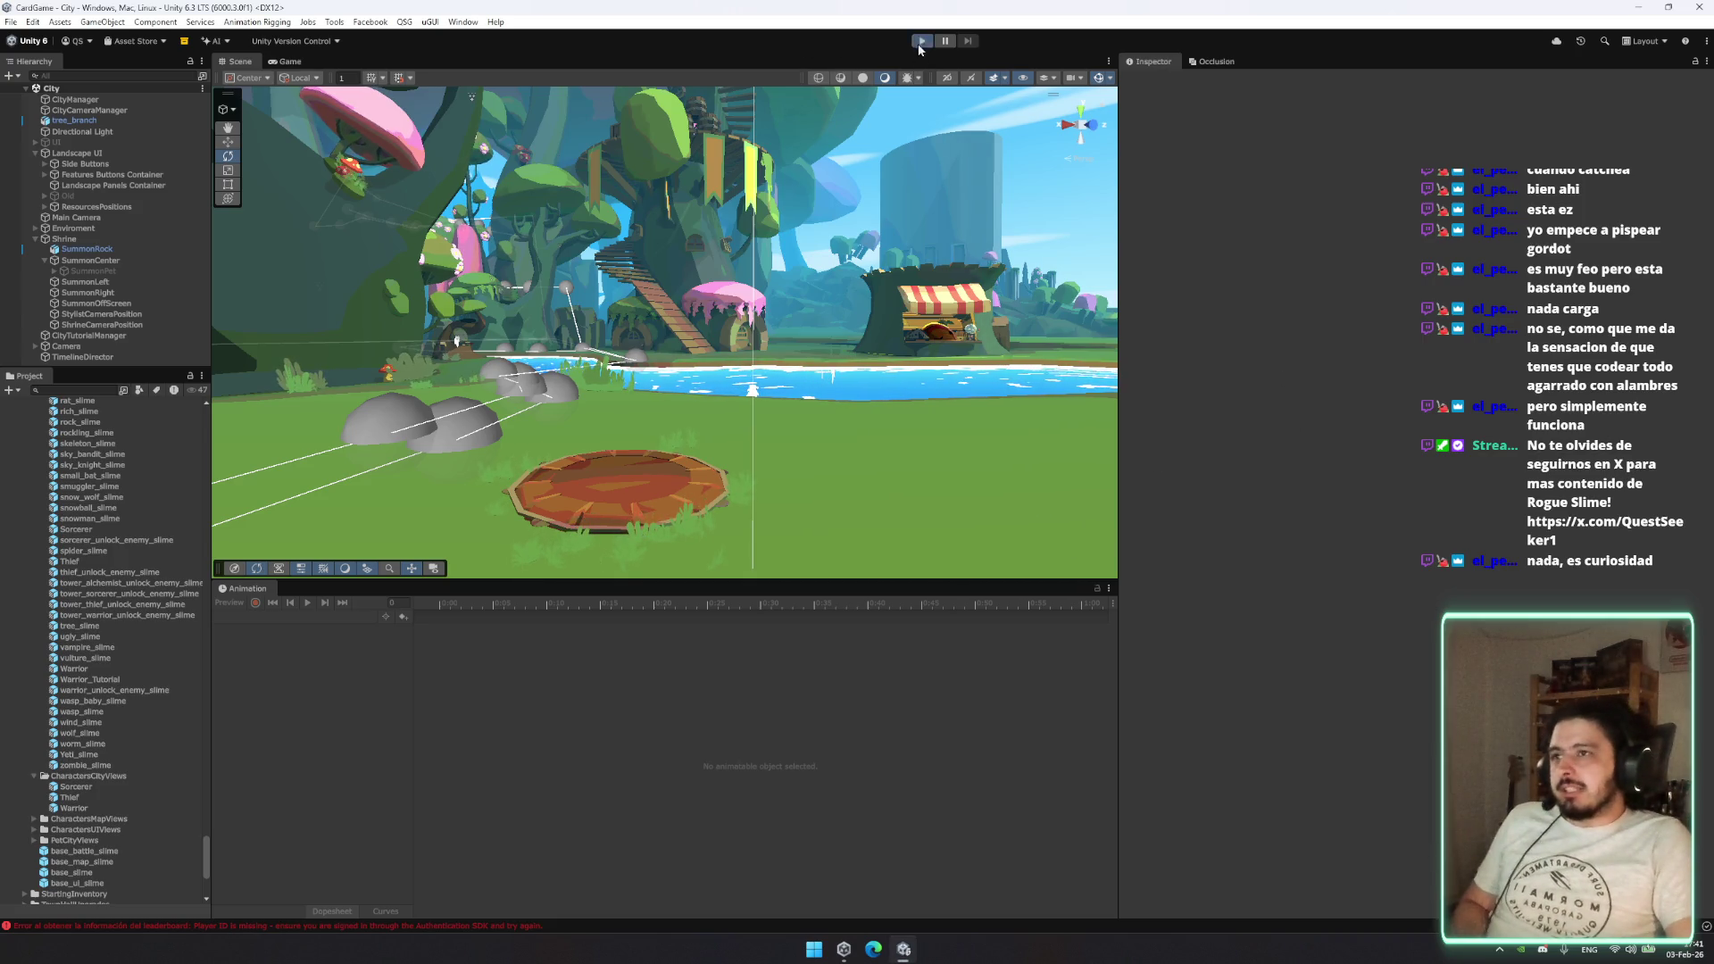
{"action": "left_click", "coordinate": [921, 42]}
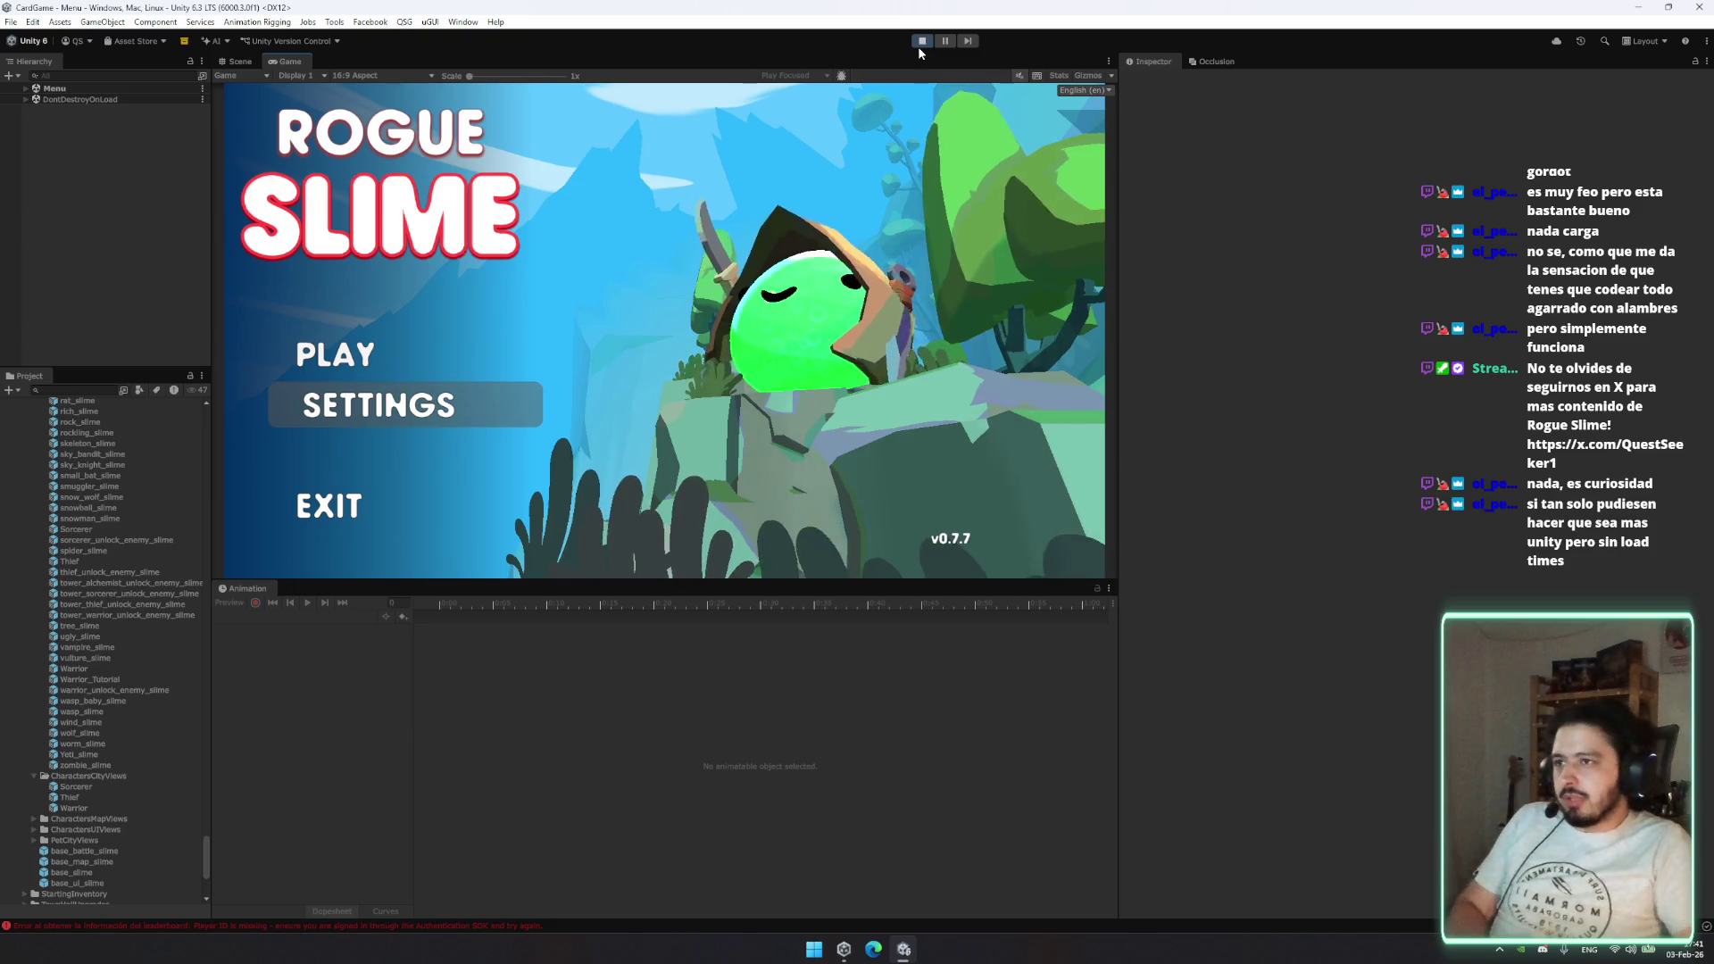
Step: Start a game, select Thief, compare it with Warrior, then return to Thief
{"action": "left_click", "coordinate": [452, 362]}
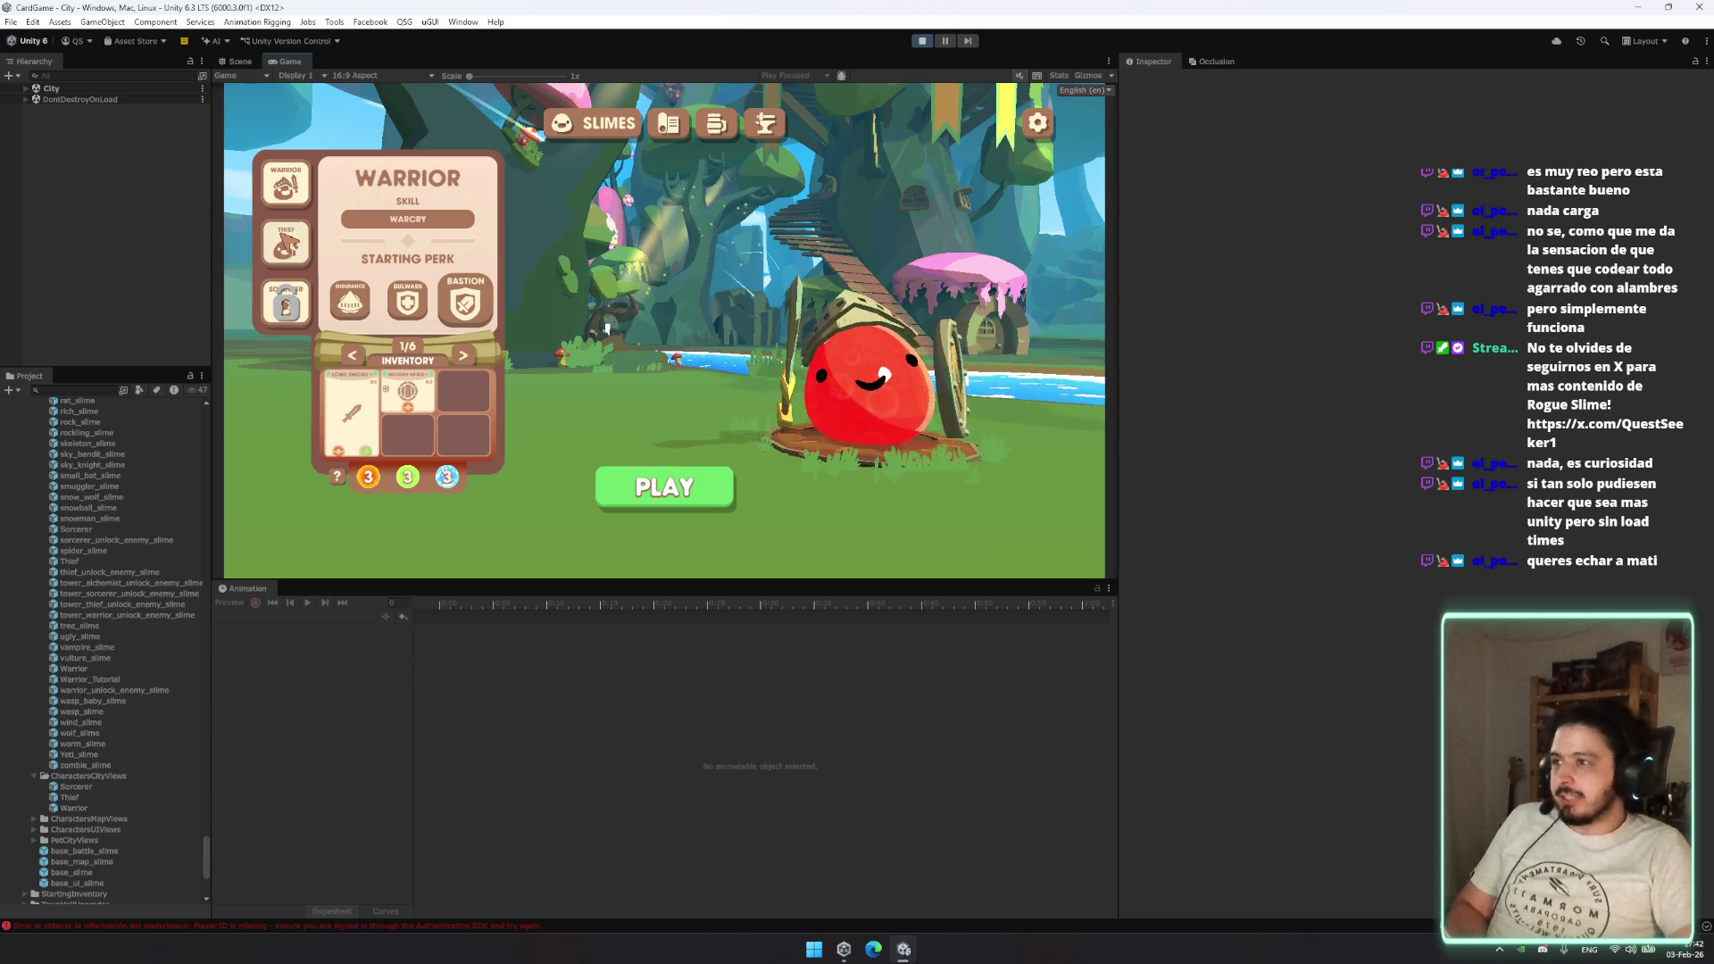
{"action": "left_click", "coordinate": [286, 243]}
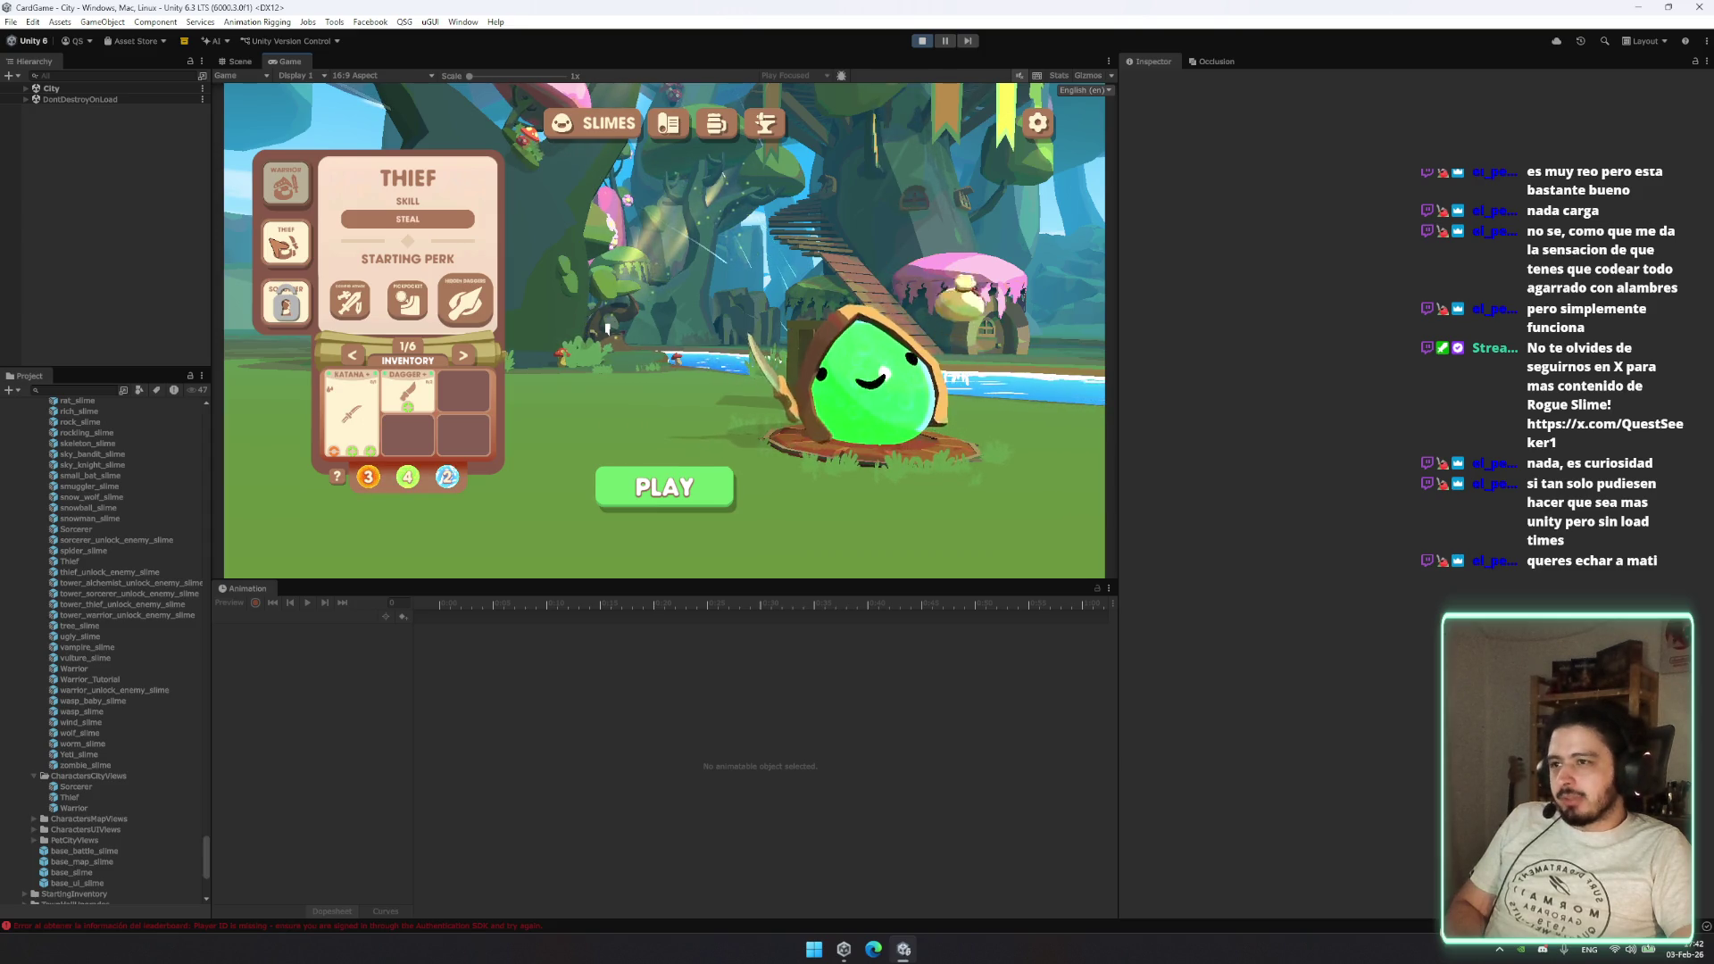
{"action": "mouse_move", "coordinate": [429, 310]}
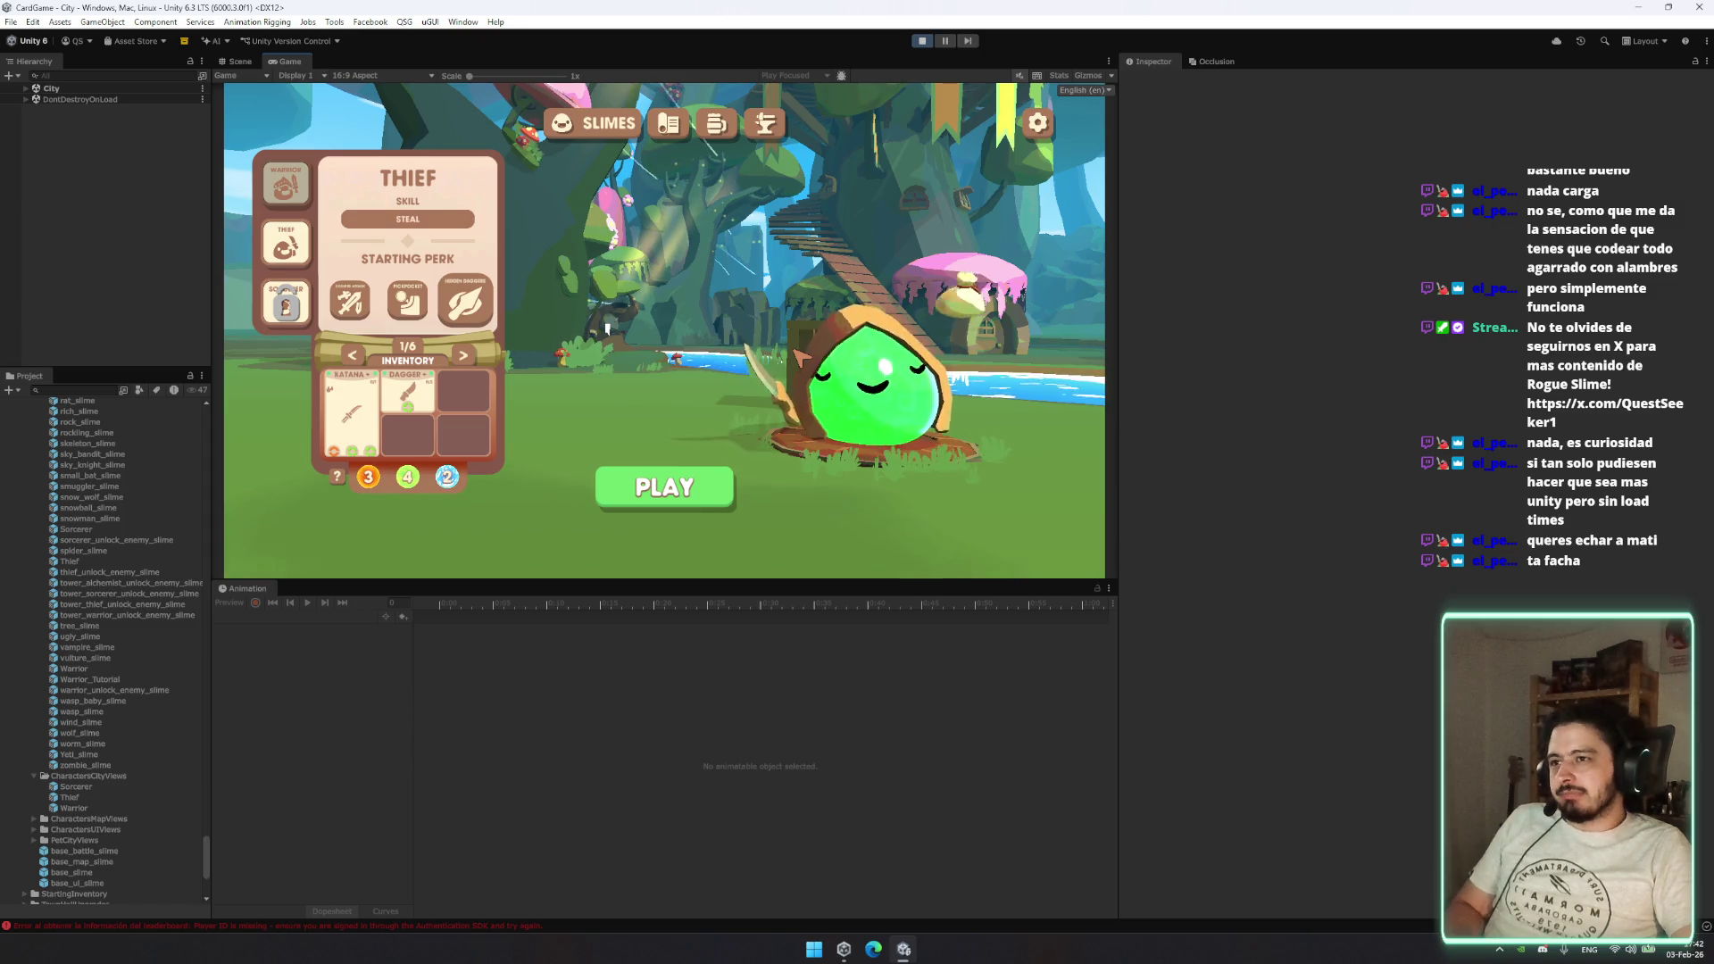
{"action": "left_click", "coordinate": [285, 183]}
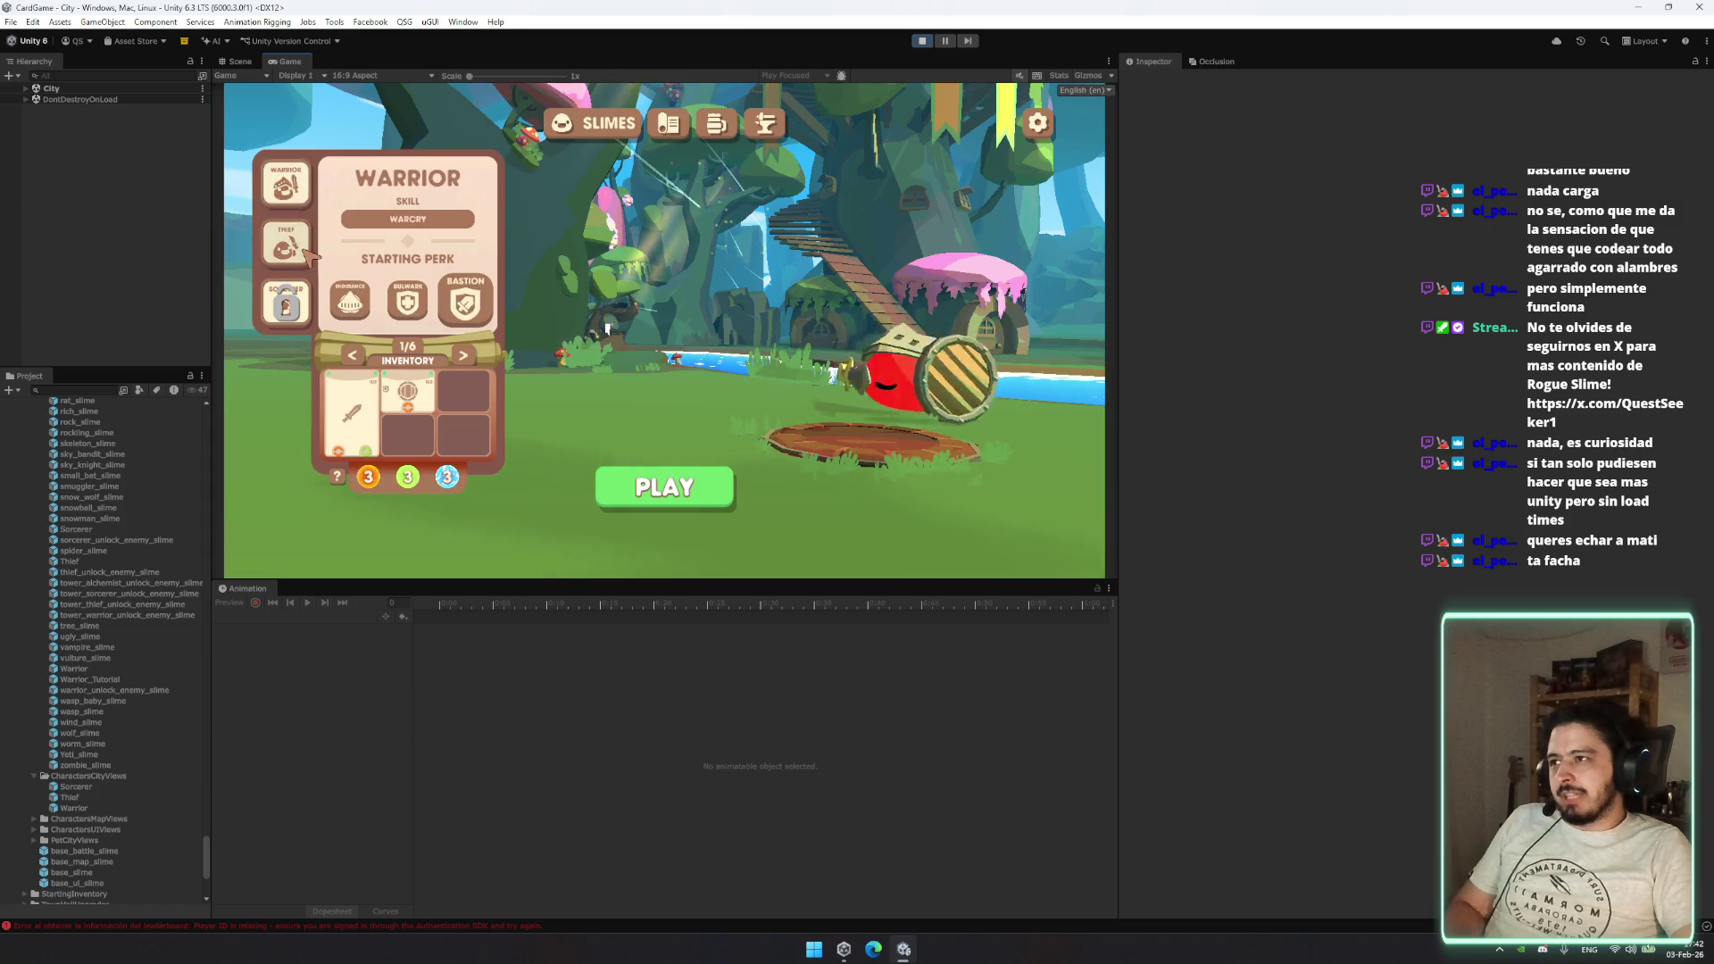
{"action": "left_click", "coordinate": [285, 243]}
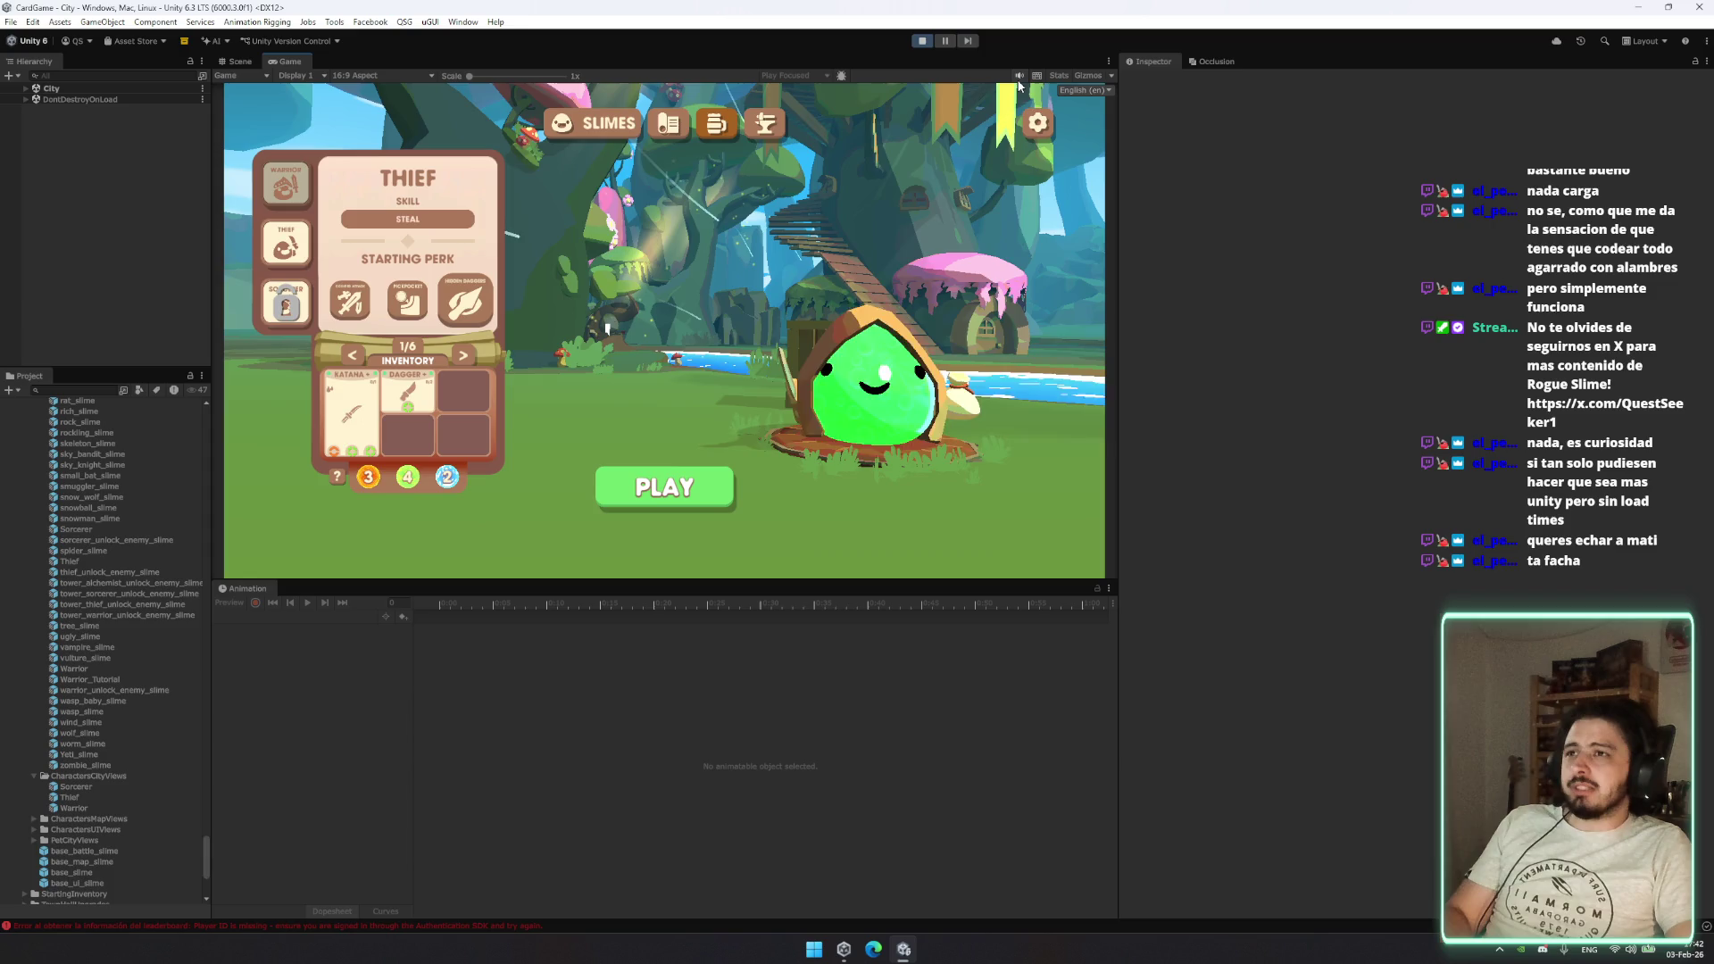
{"action": "left_click", "coordinate": [286, 185]}
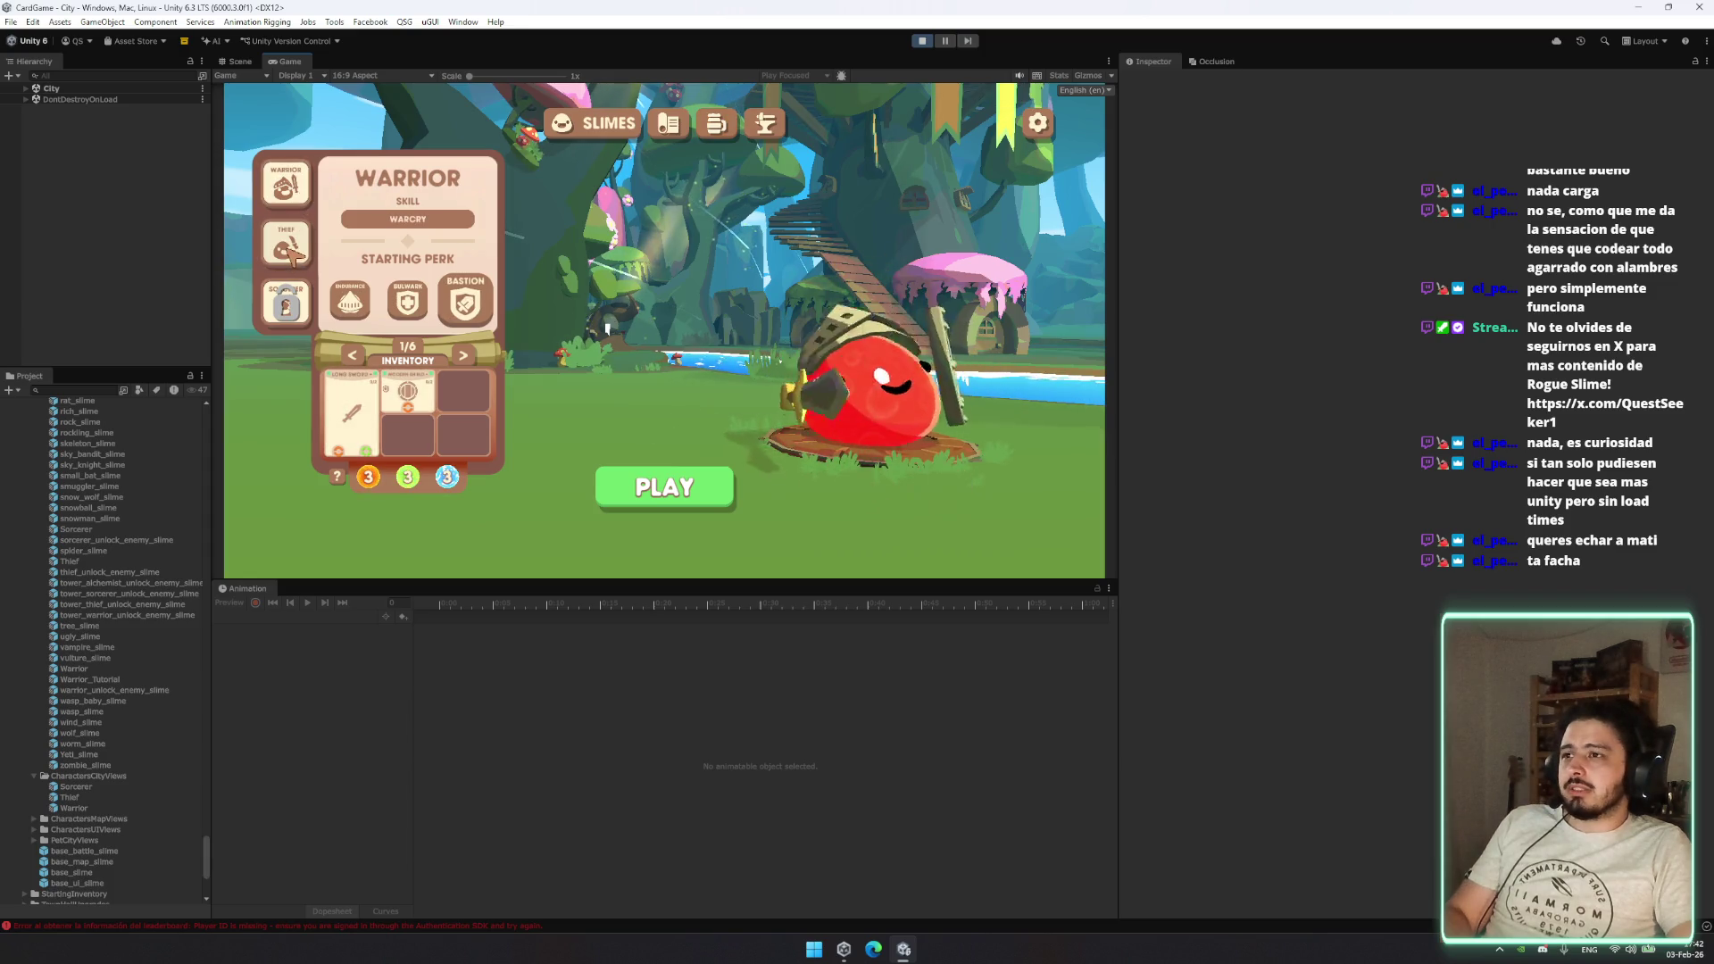
{"action": "left_click", "coordinate": [293, 254]}
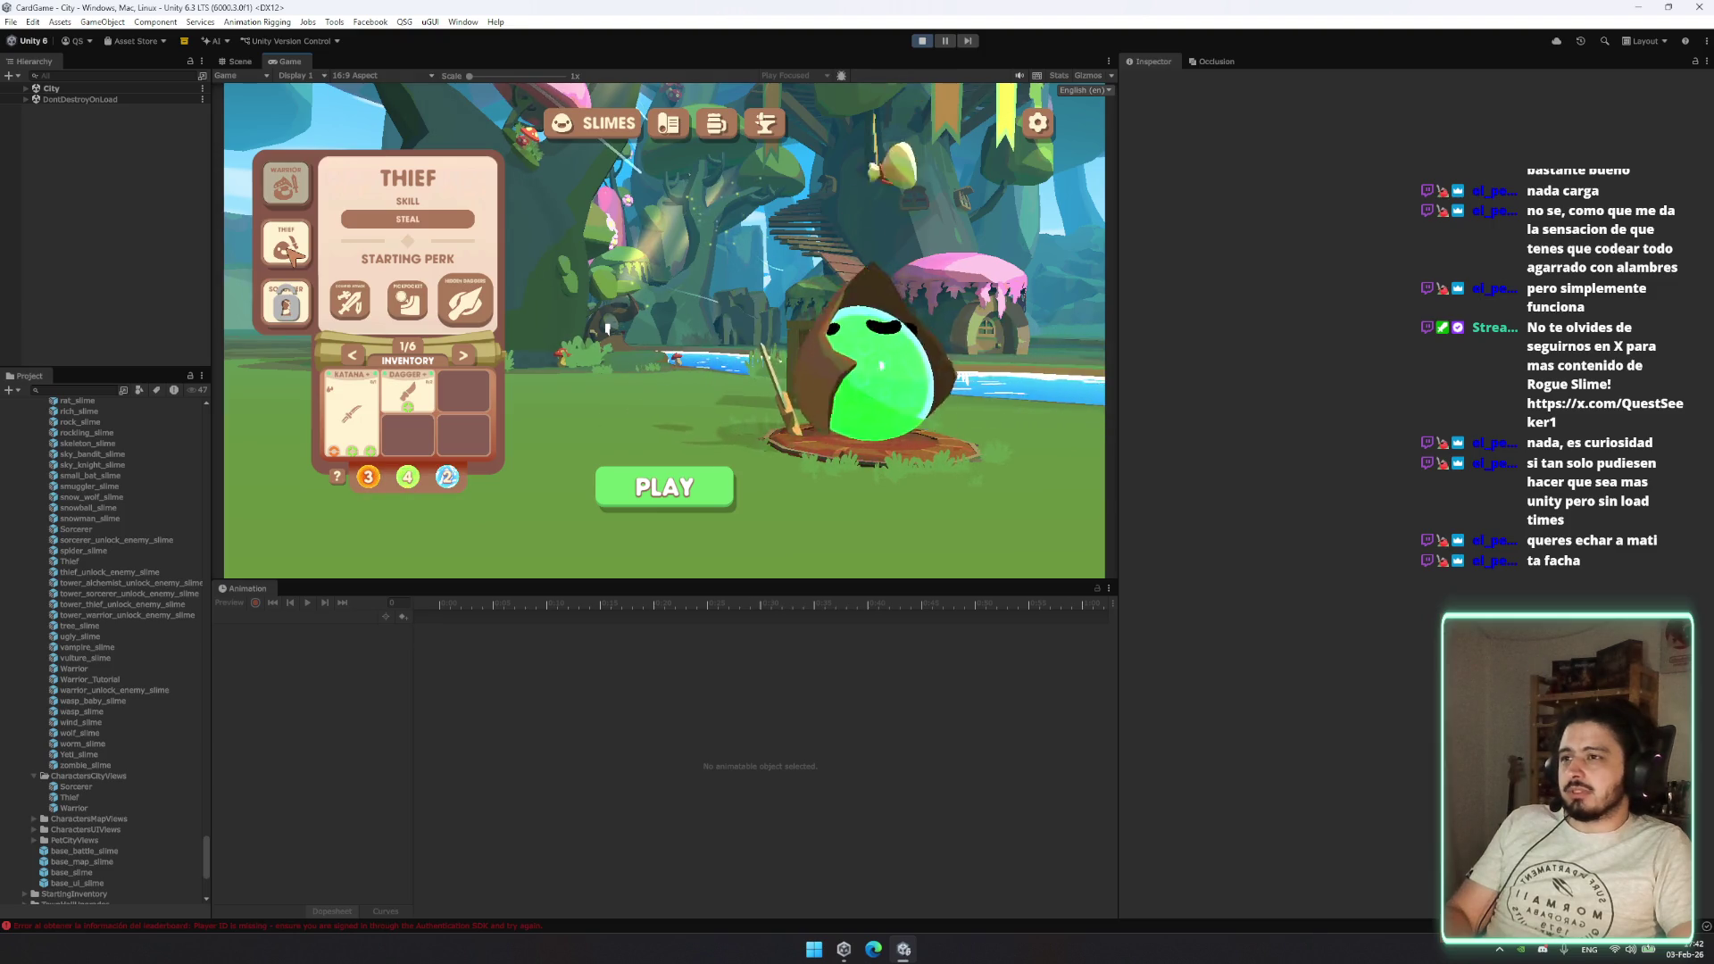
{"action": "left_click", "coordinate": [272, 192]}
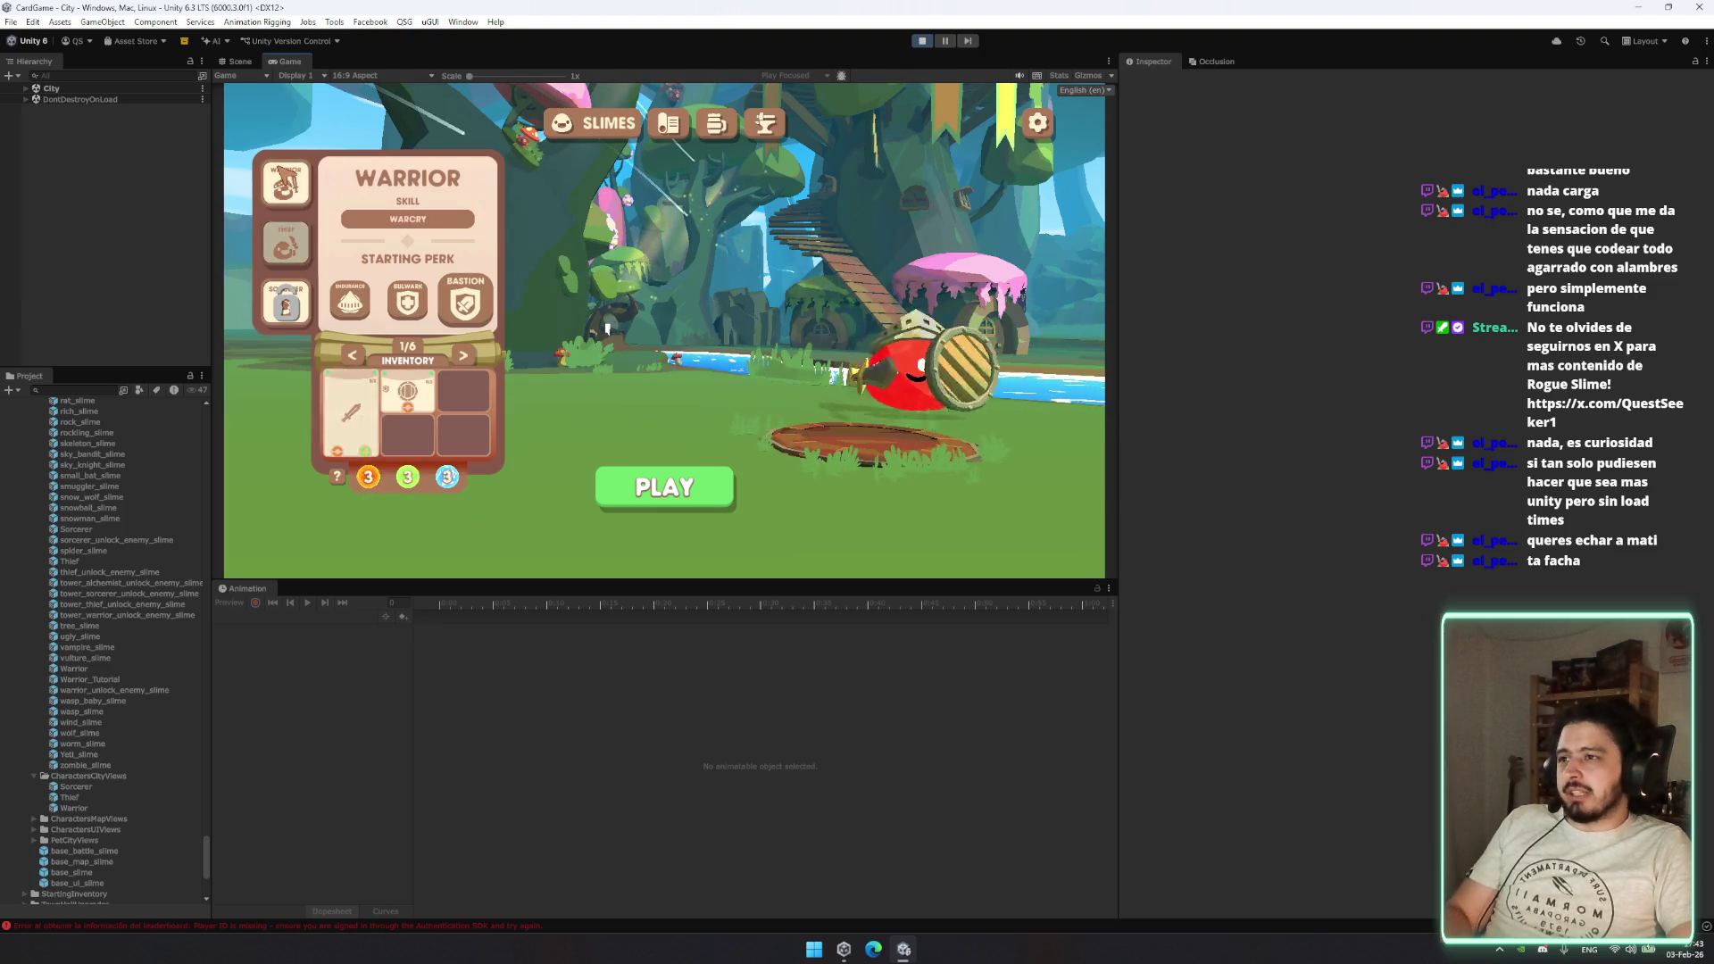
{"action": "left_click", "coordinate": [286, 243]}
{"action": "left_click", "coordinate": [285, 183]}
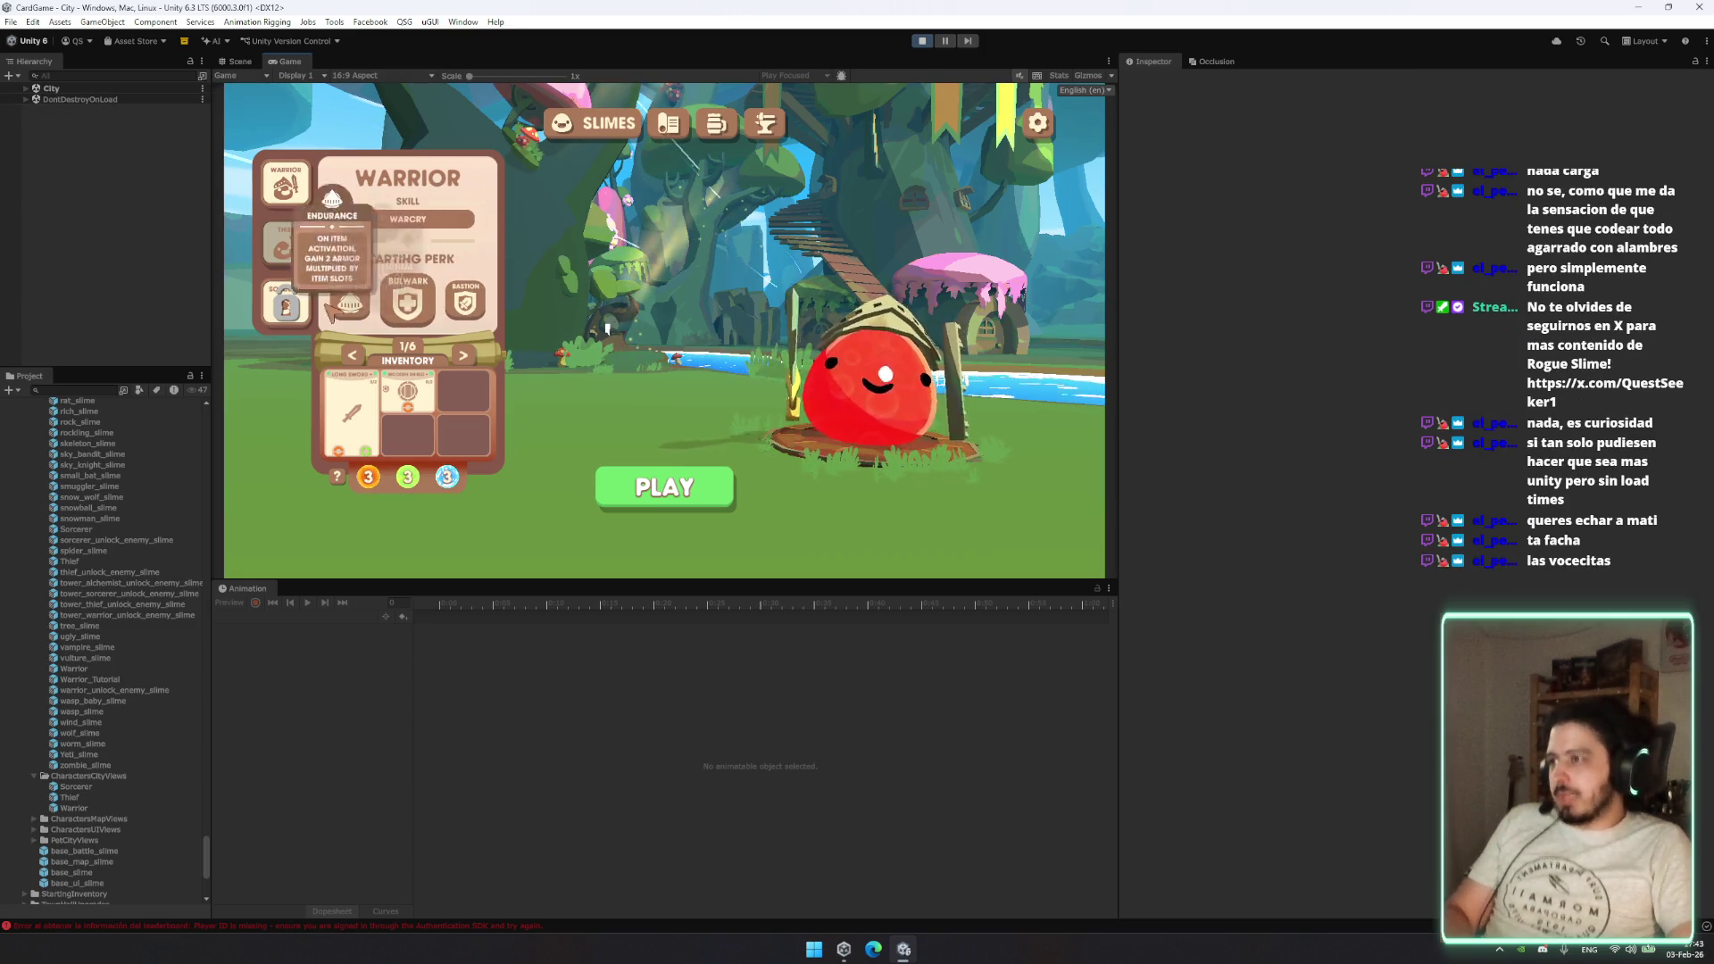
{"action": "left_click", "coordinate": [299, 258]}
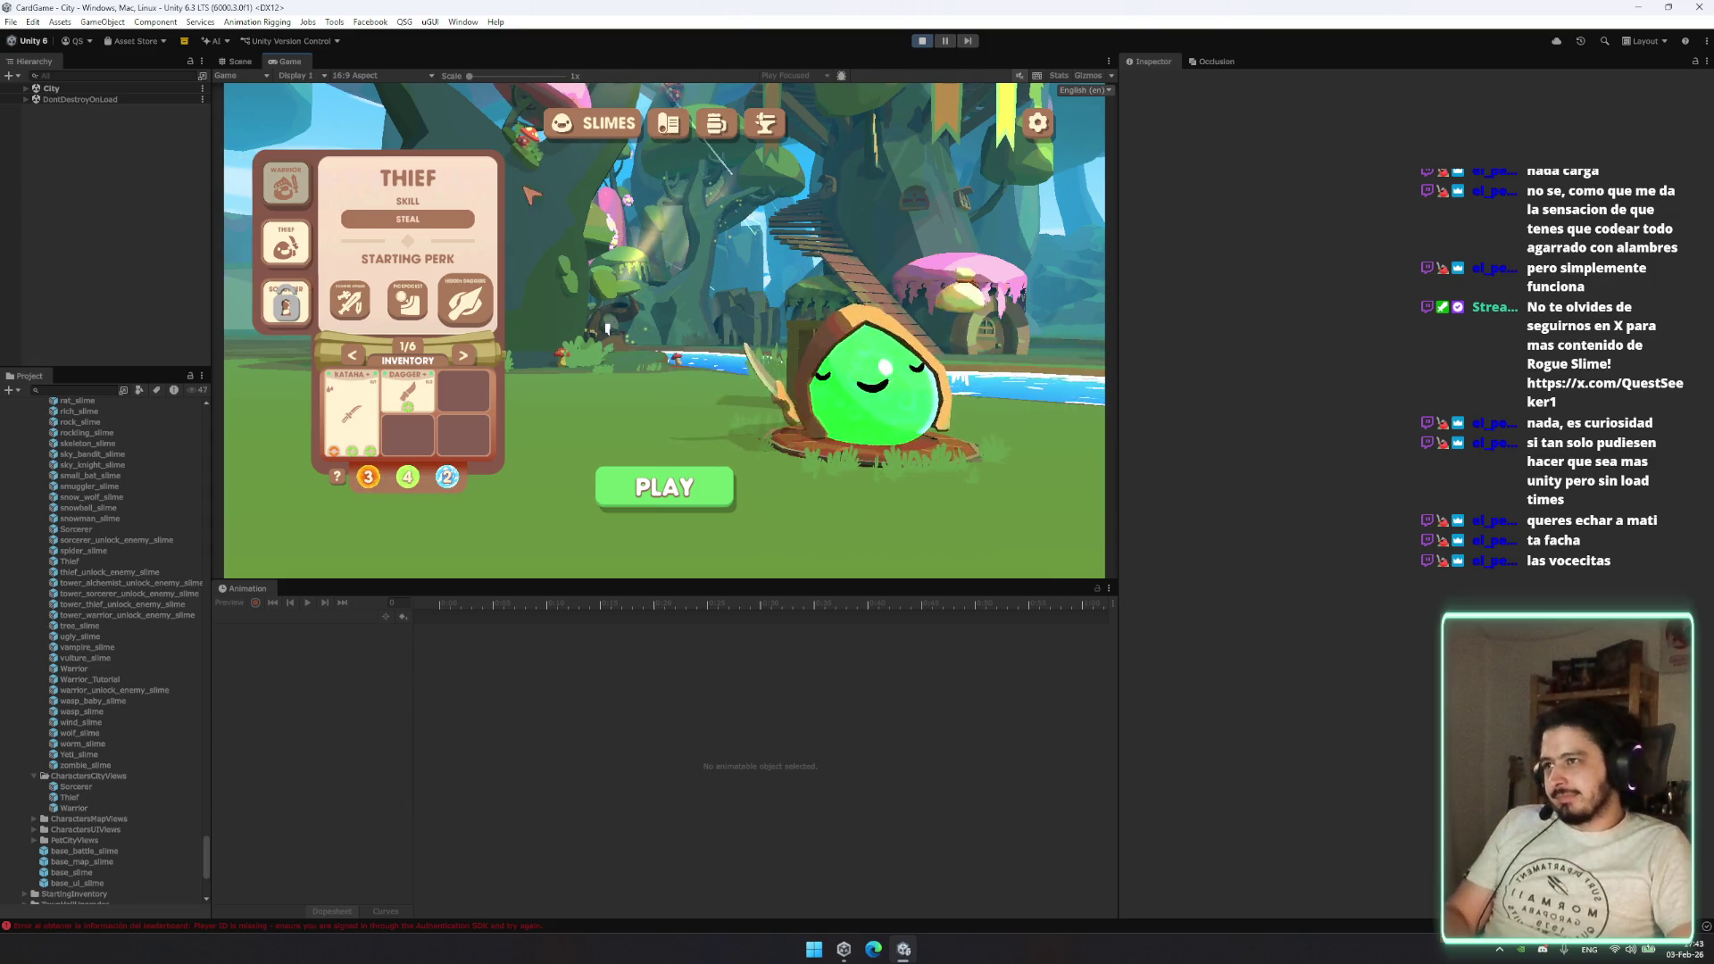
{"action": "left_click", "coordinate": [292, 189]}
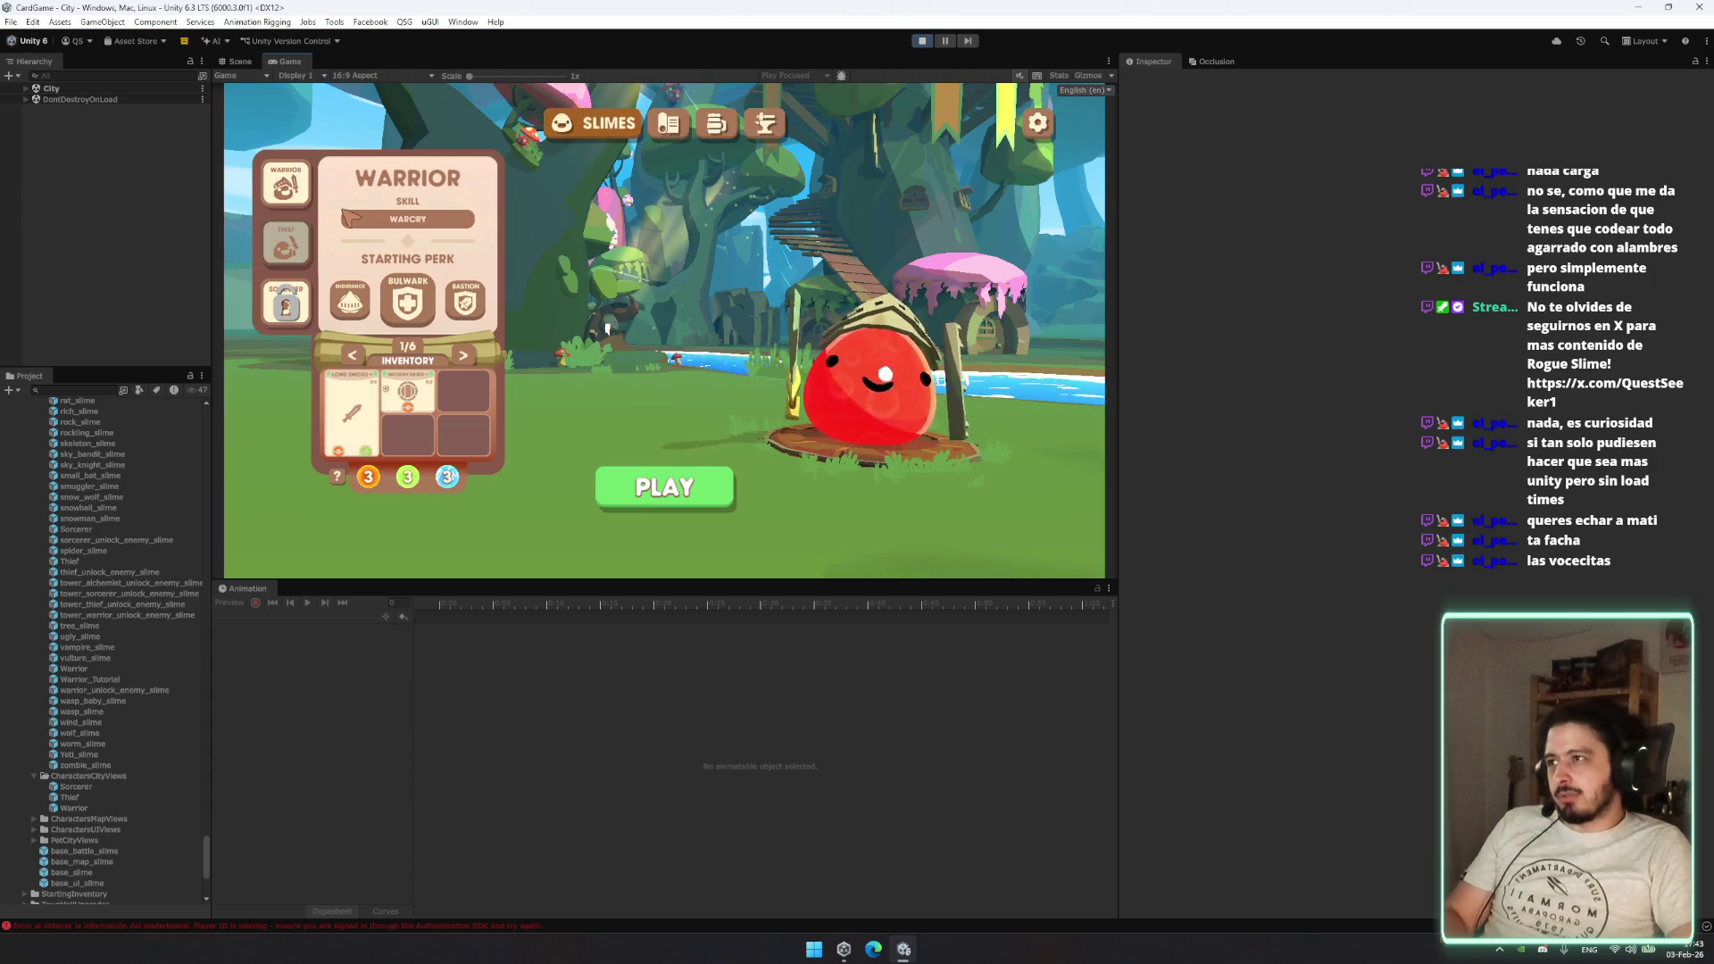
{"action": "left_click", "coordinate": [296, 225]}
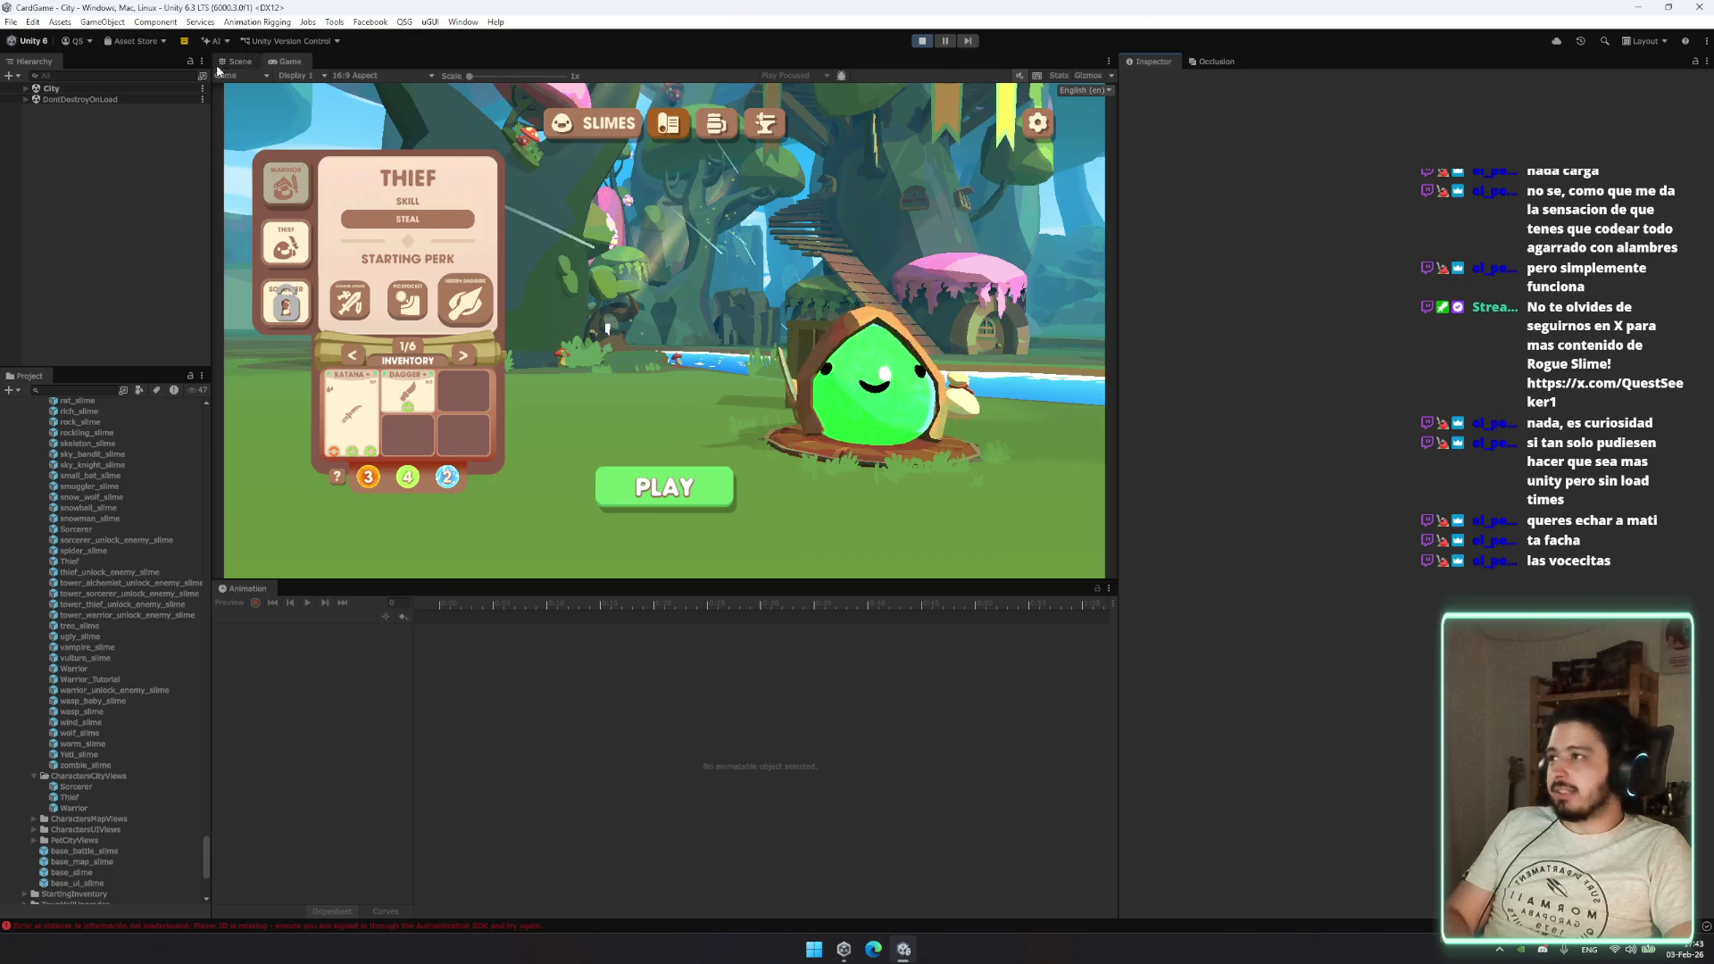
Step: Filter the Hierarchy for 'debug', enable DebugManager, and force-unlock the Sorcerer in its CITY page
{"action": "left_click", "coordinate": [105, 76]}
{"action": "type", "text": "debug"}
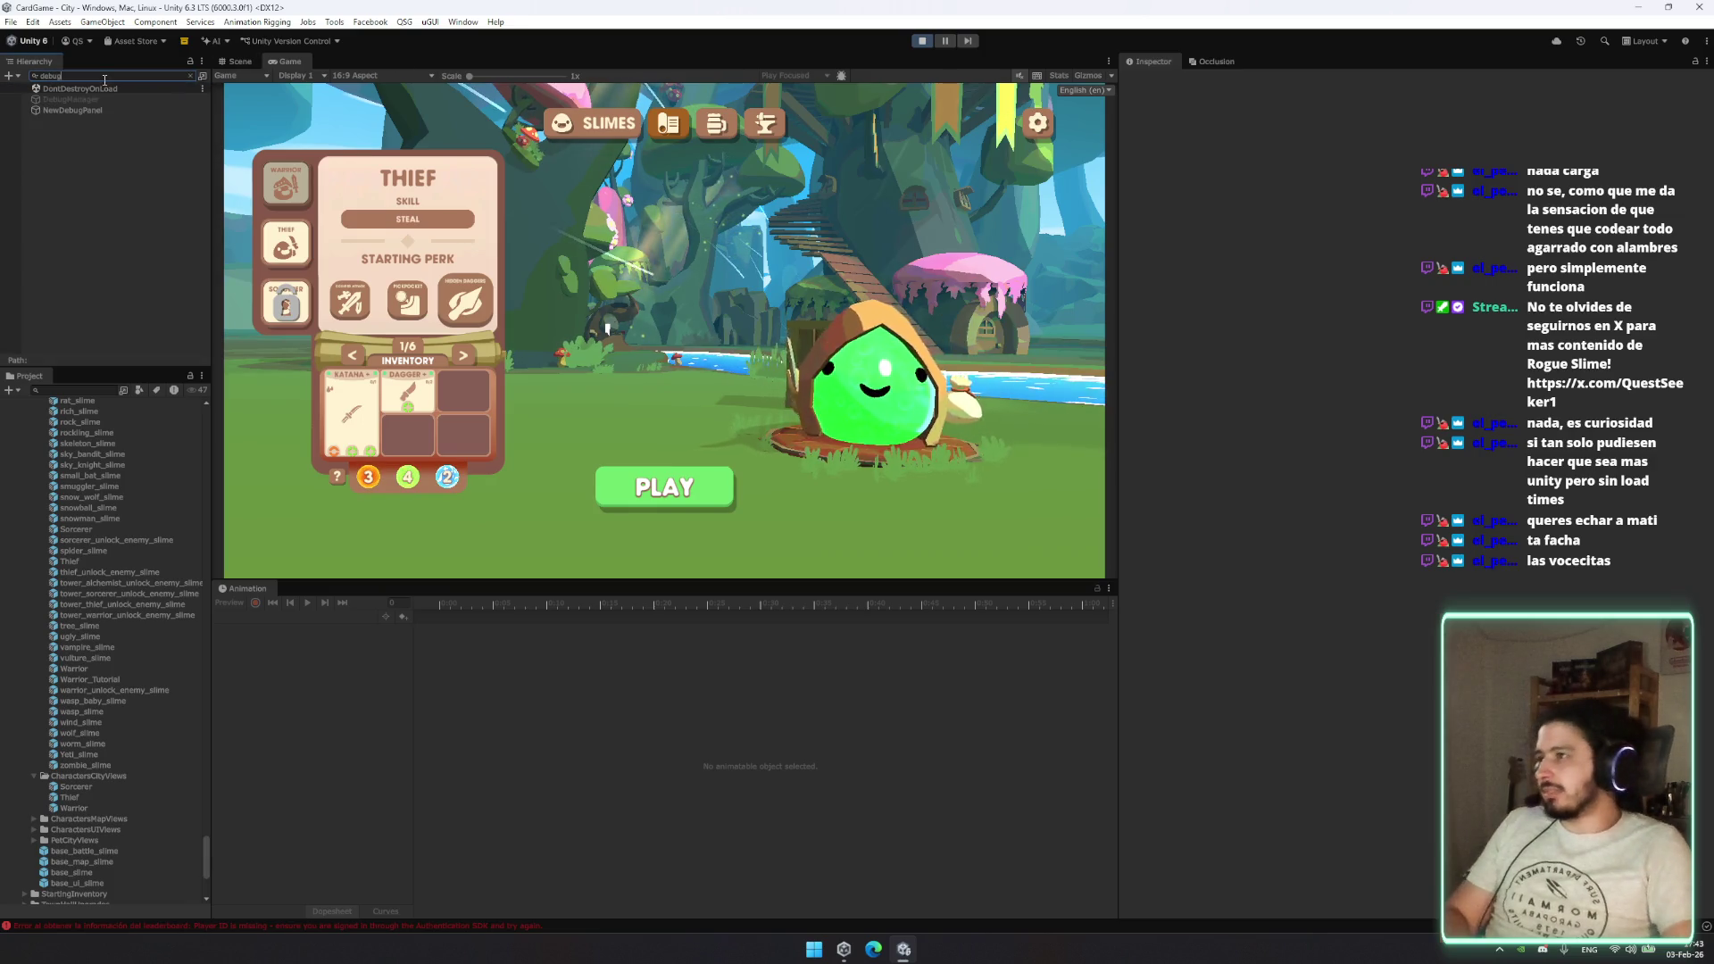
{"action": "left_click", "coordinate": [70, 99]}
{"action": "left_click", "coordinate": [1155, 82]}
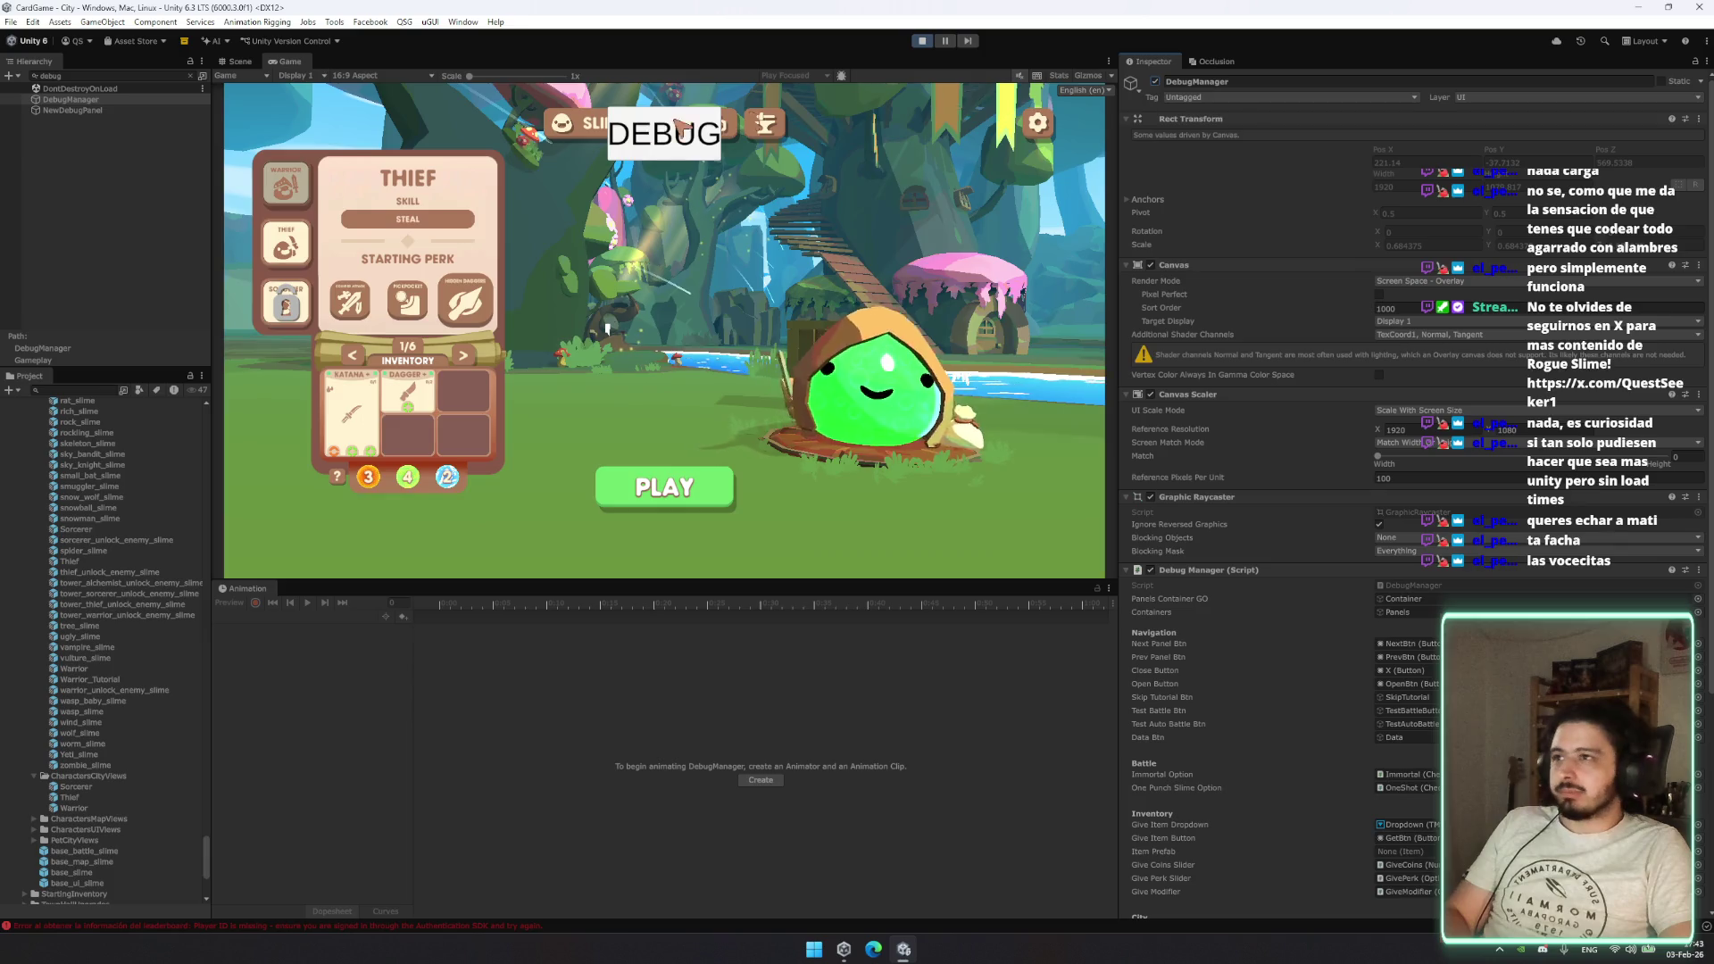
{"action": "left_click", "coordinate": [678, 130]}
{"action": "left_click", "coordinate": [288, 201]}
{"action": "left_click", "coordinate": [288, 200]}
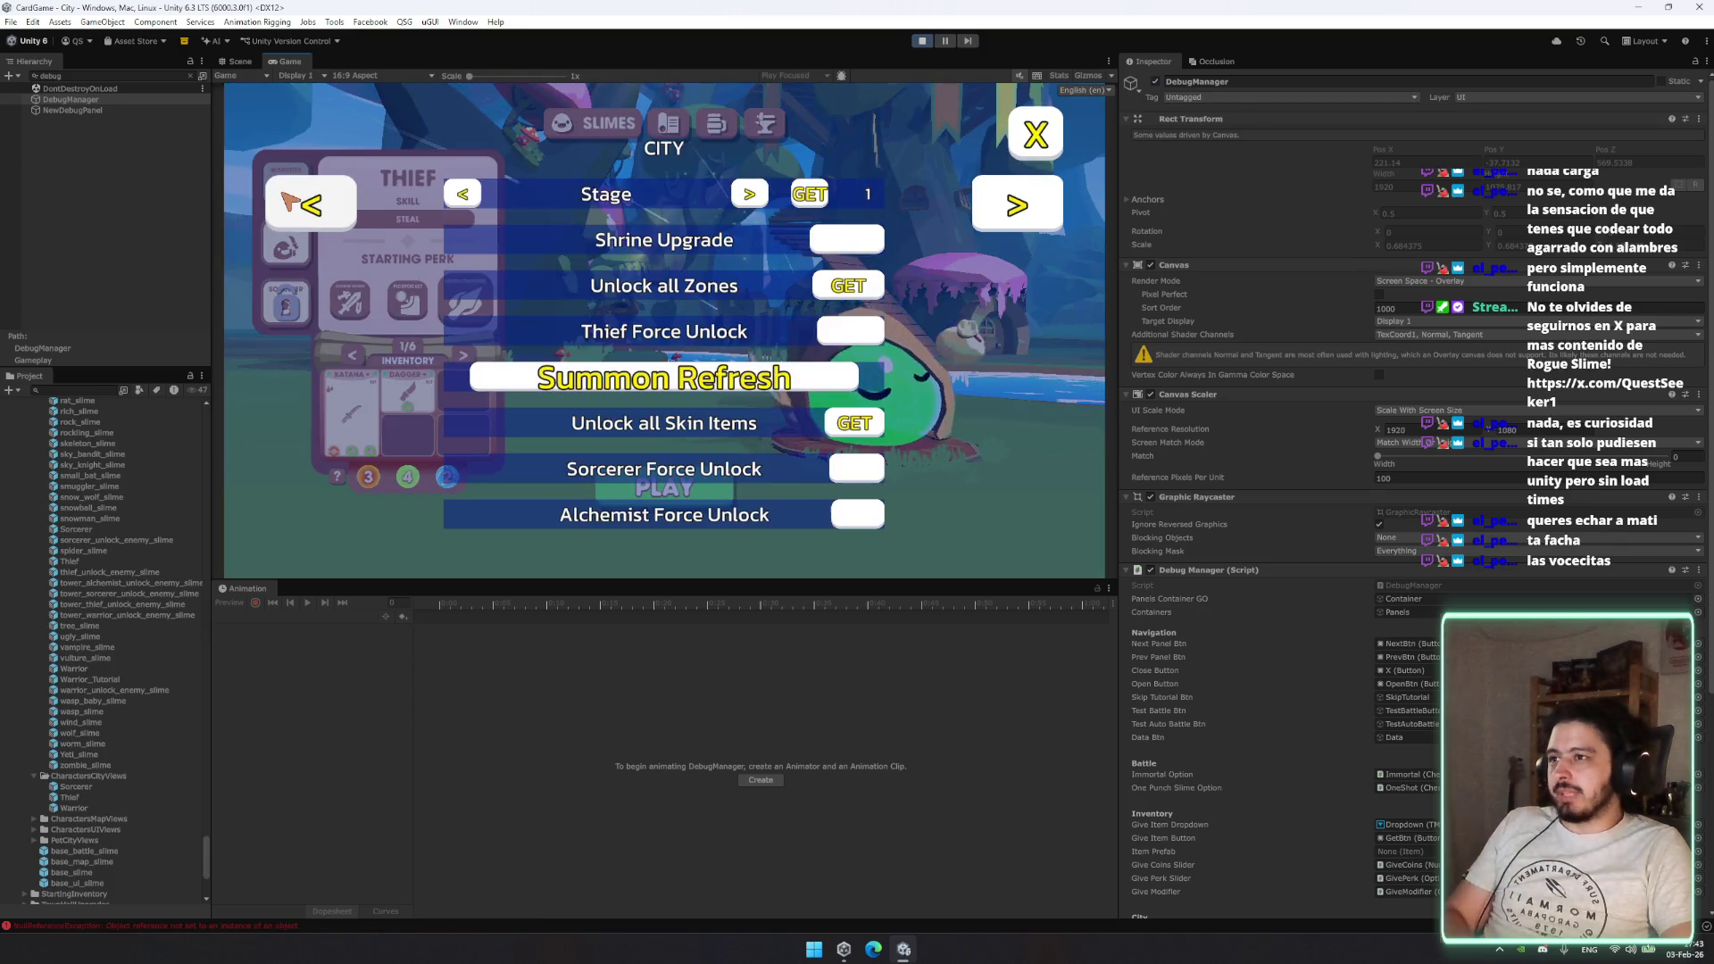
{"action": "left_click", "coordinate": [866, 471]}
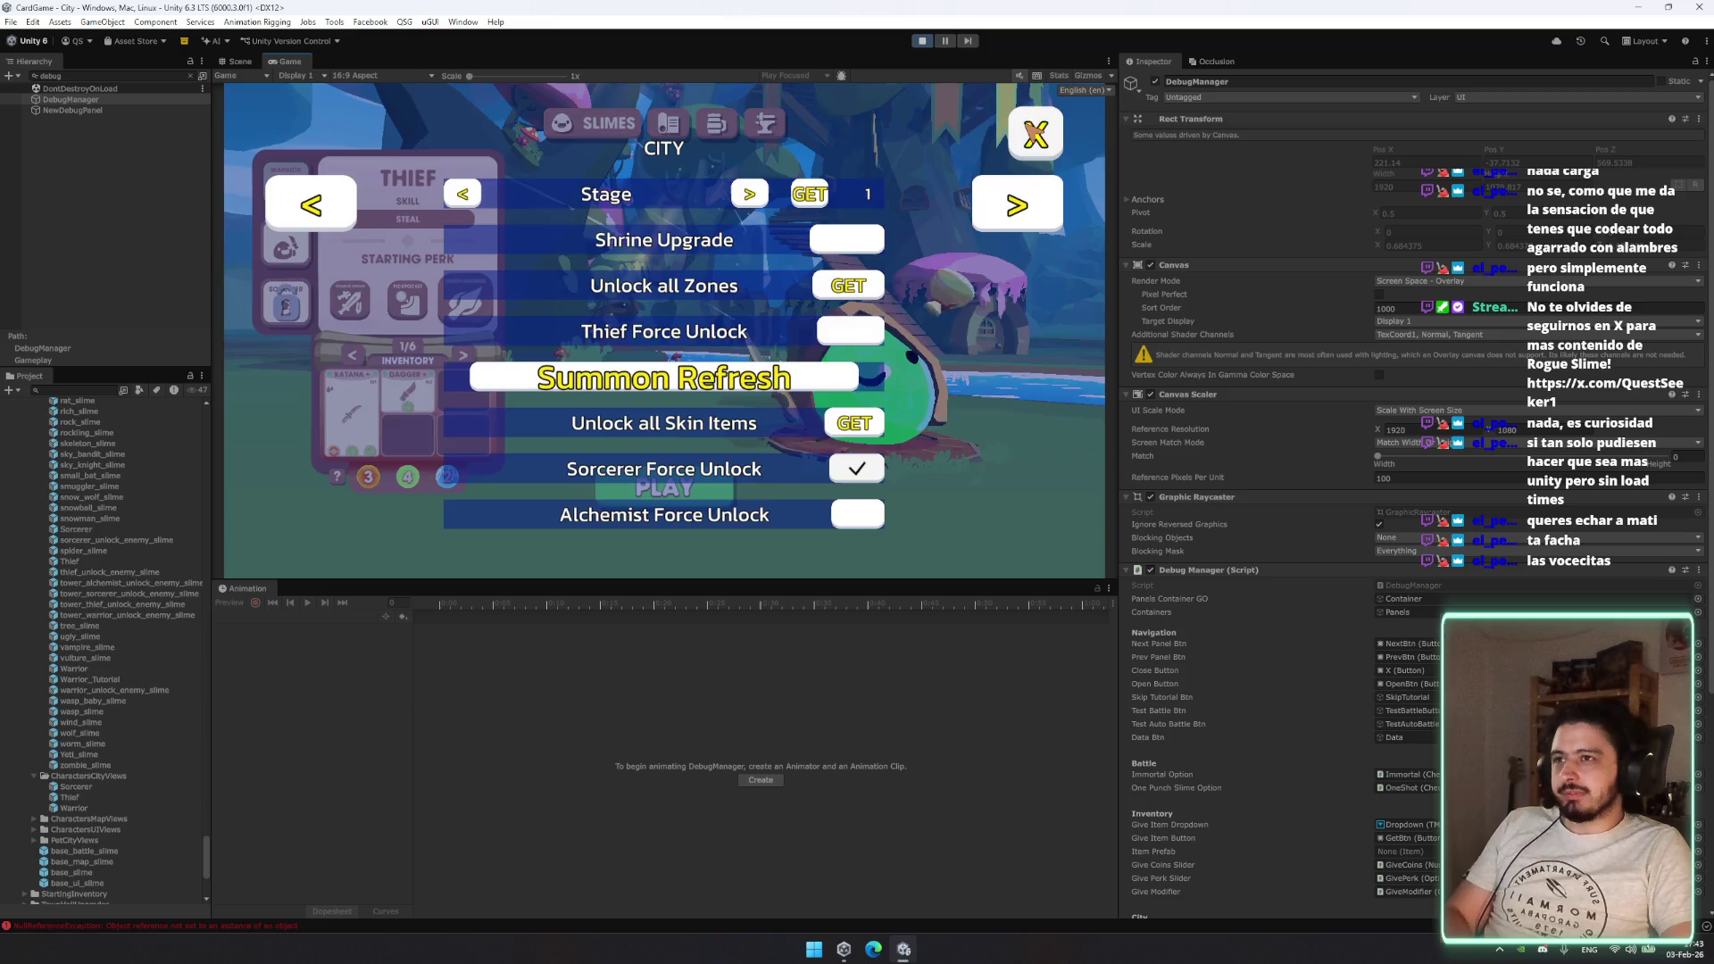
{"action": "left_click", "coordinate": [1035, 134]}
Step: Compare the unlocked Sorcerer with Warrior and Thief, ending with Sorcerer selected
{"action": "left_click", "coordinate": [286, 183]}
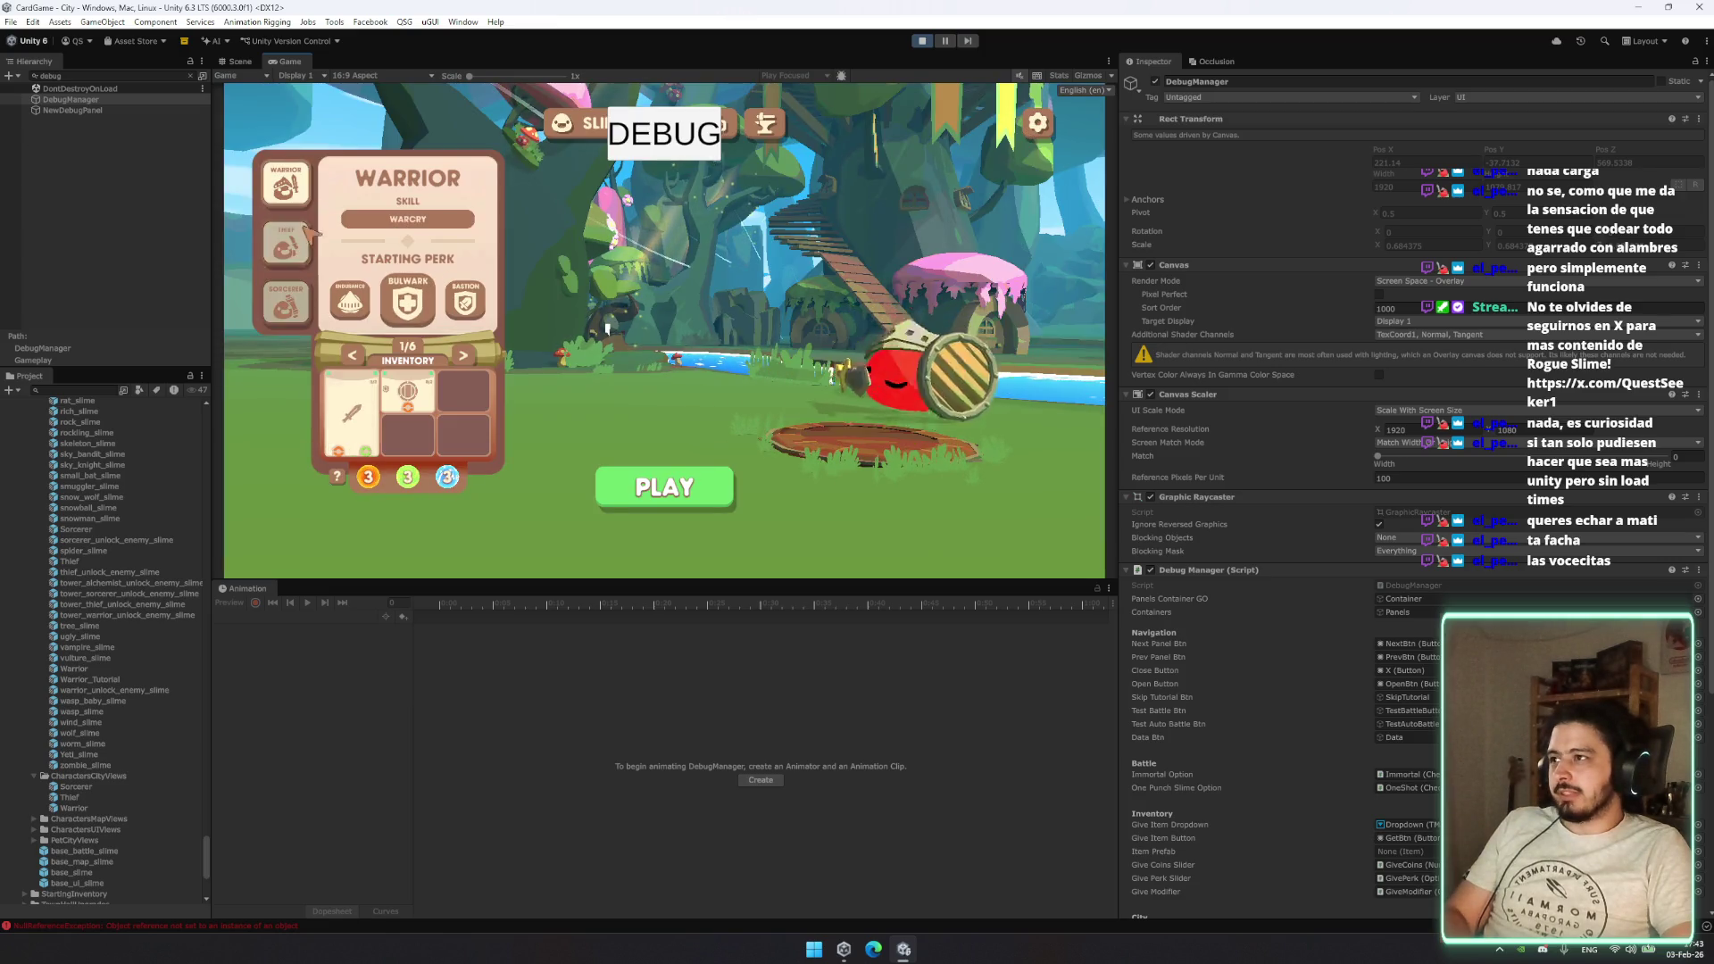
{"action": "left_click", "coordinate": [298, 315]}
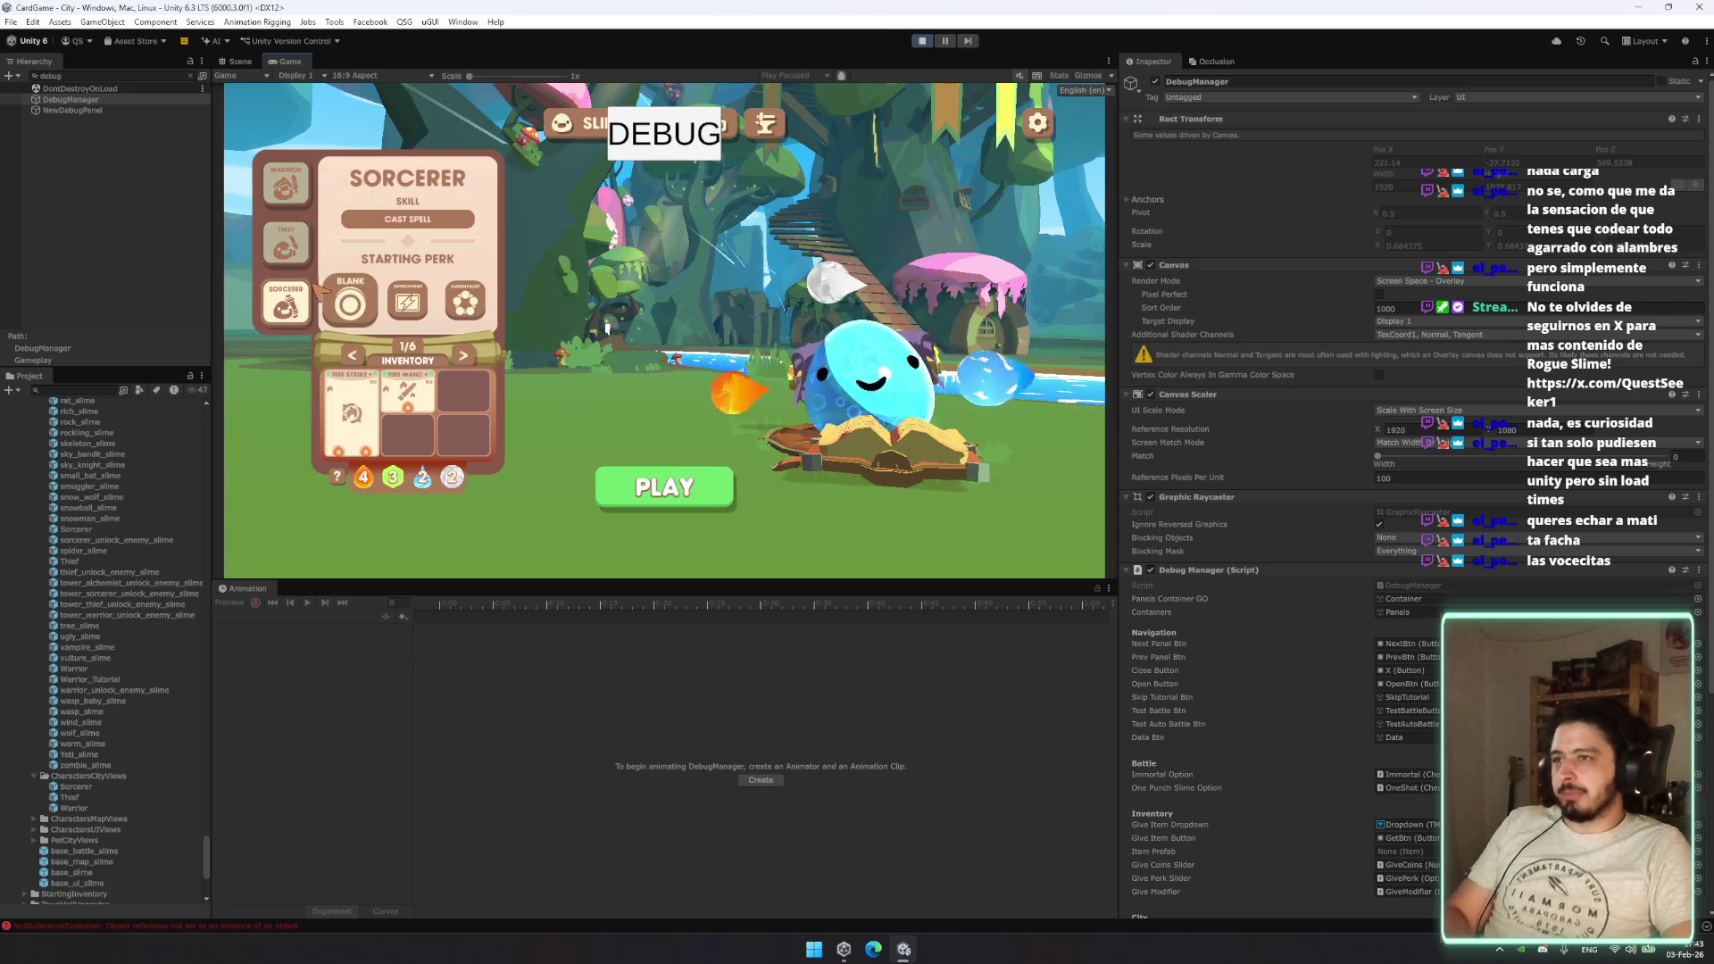
{"action": "left_click", "coordinate": [285, 245]}
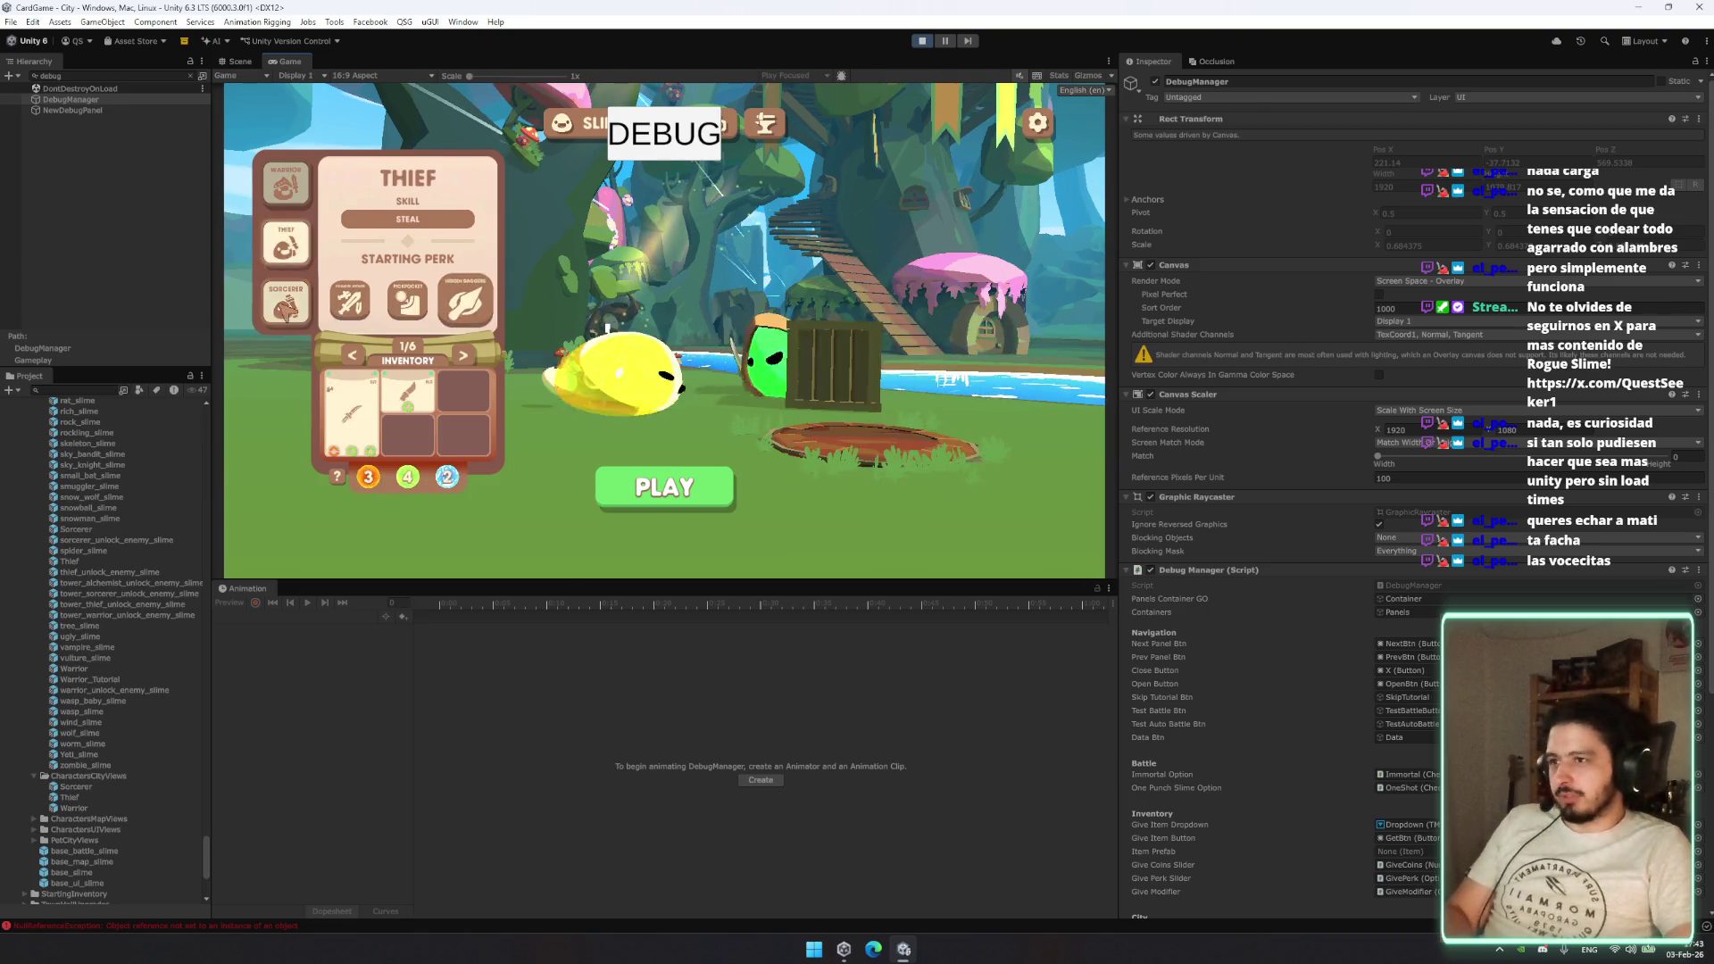
{"action": "left_click", "coordinate": [287, 307]}
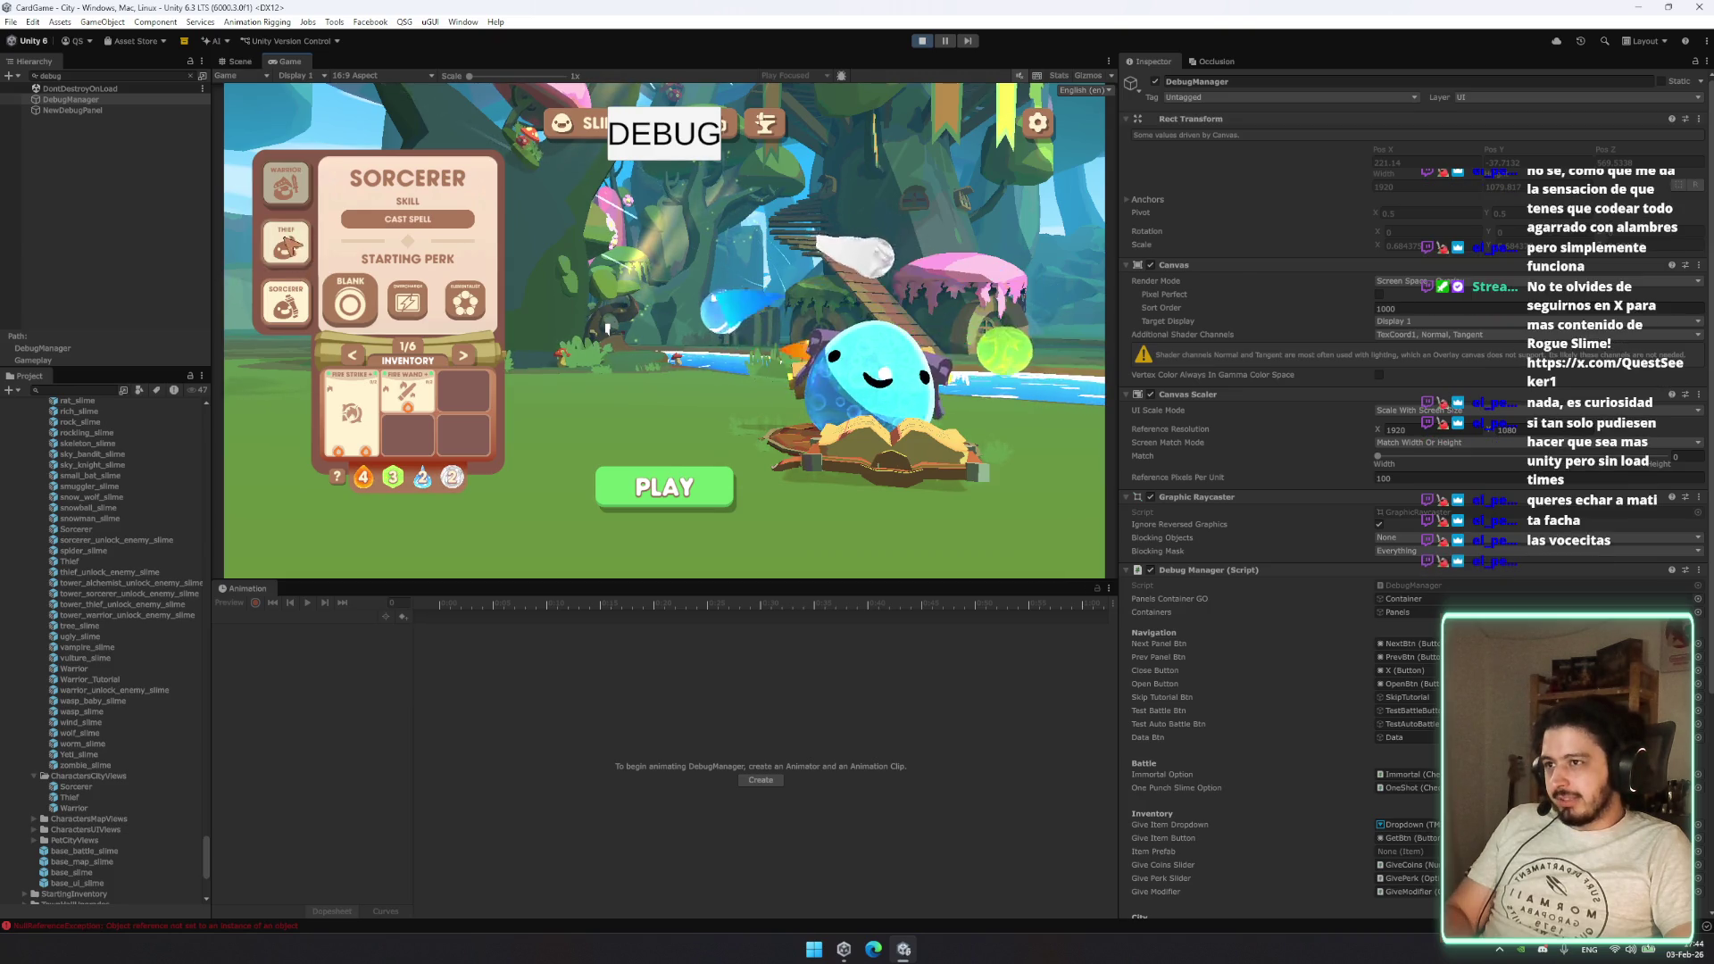
{"action": "left_click", "coordinate": [293, 237]}
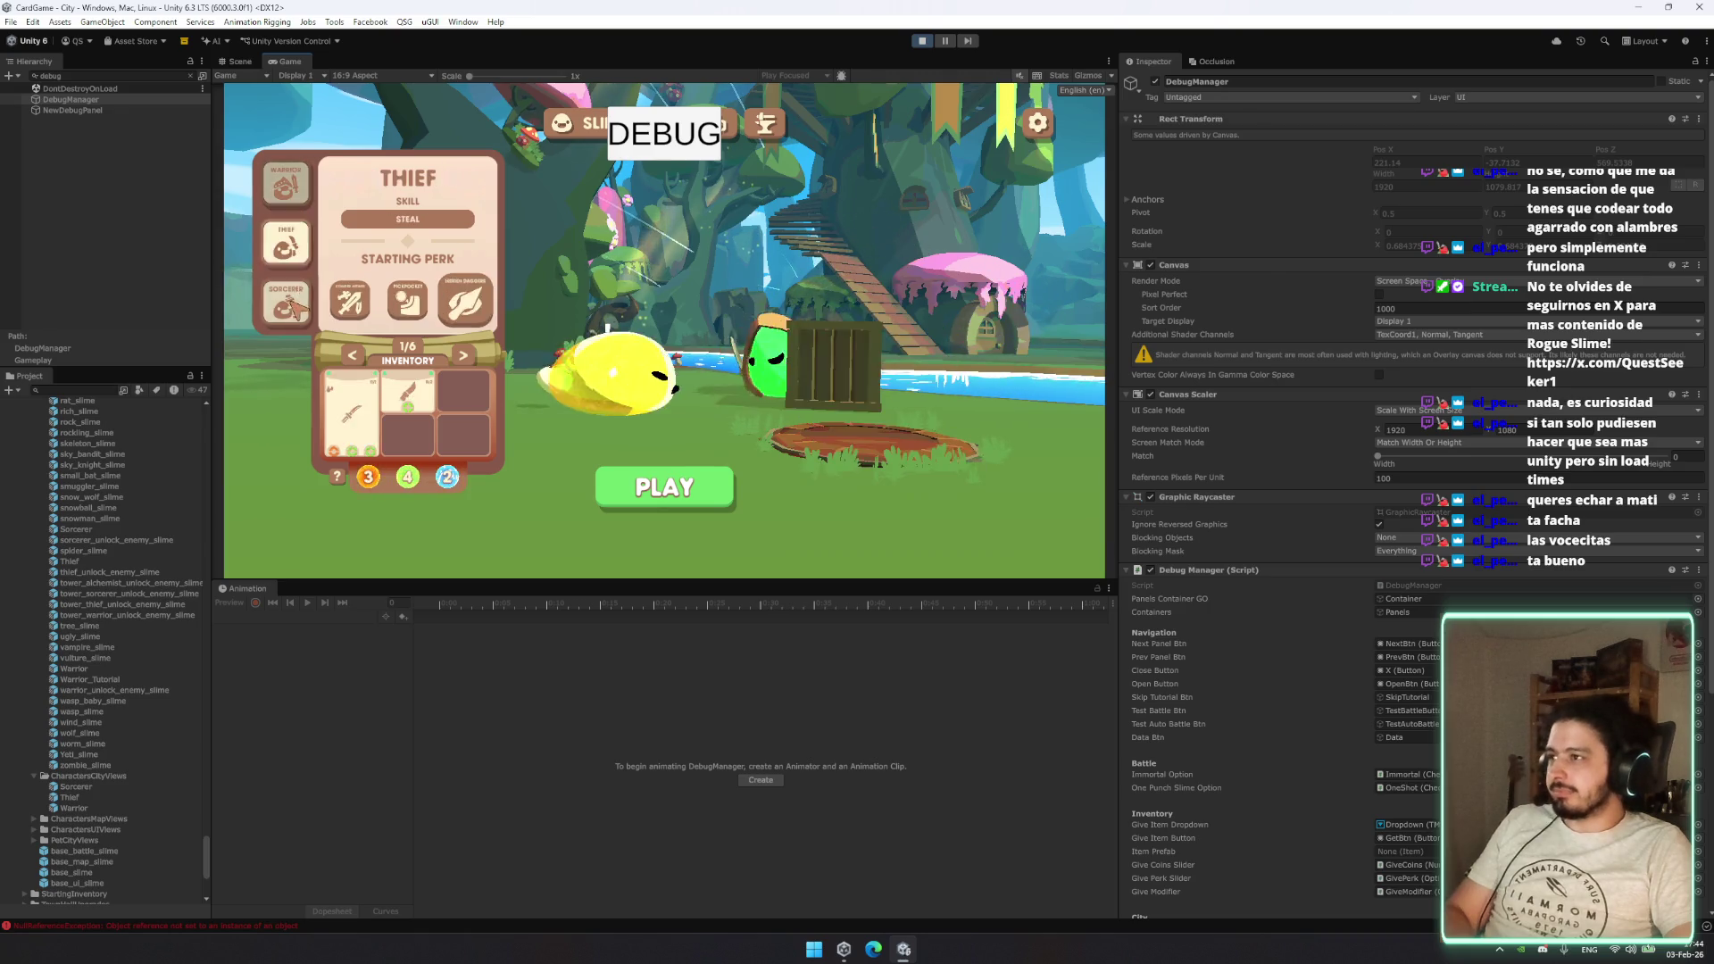
{"action": "left_click", "coordinate": [299, 294]}
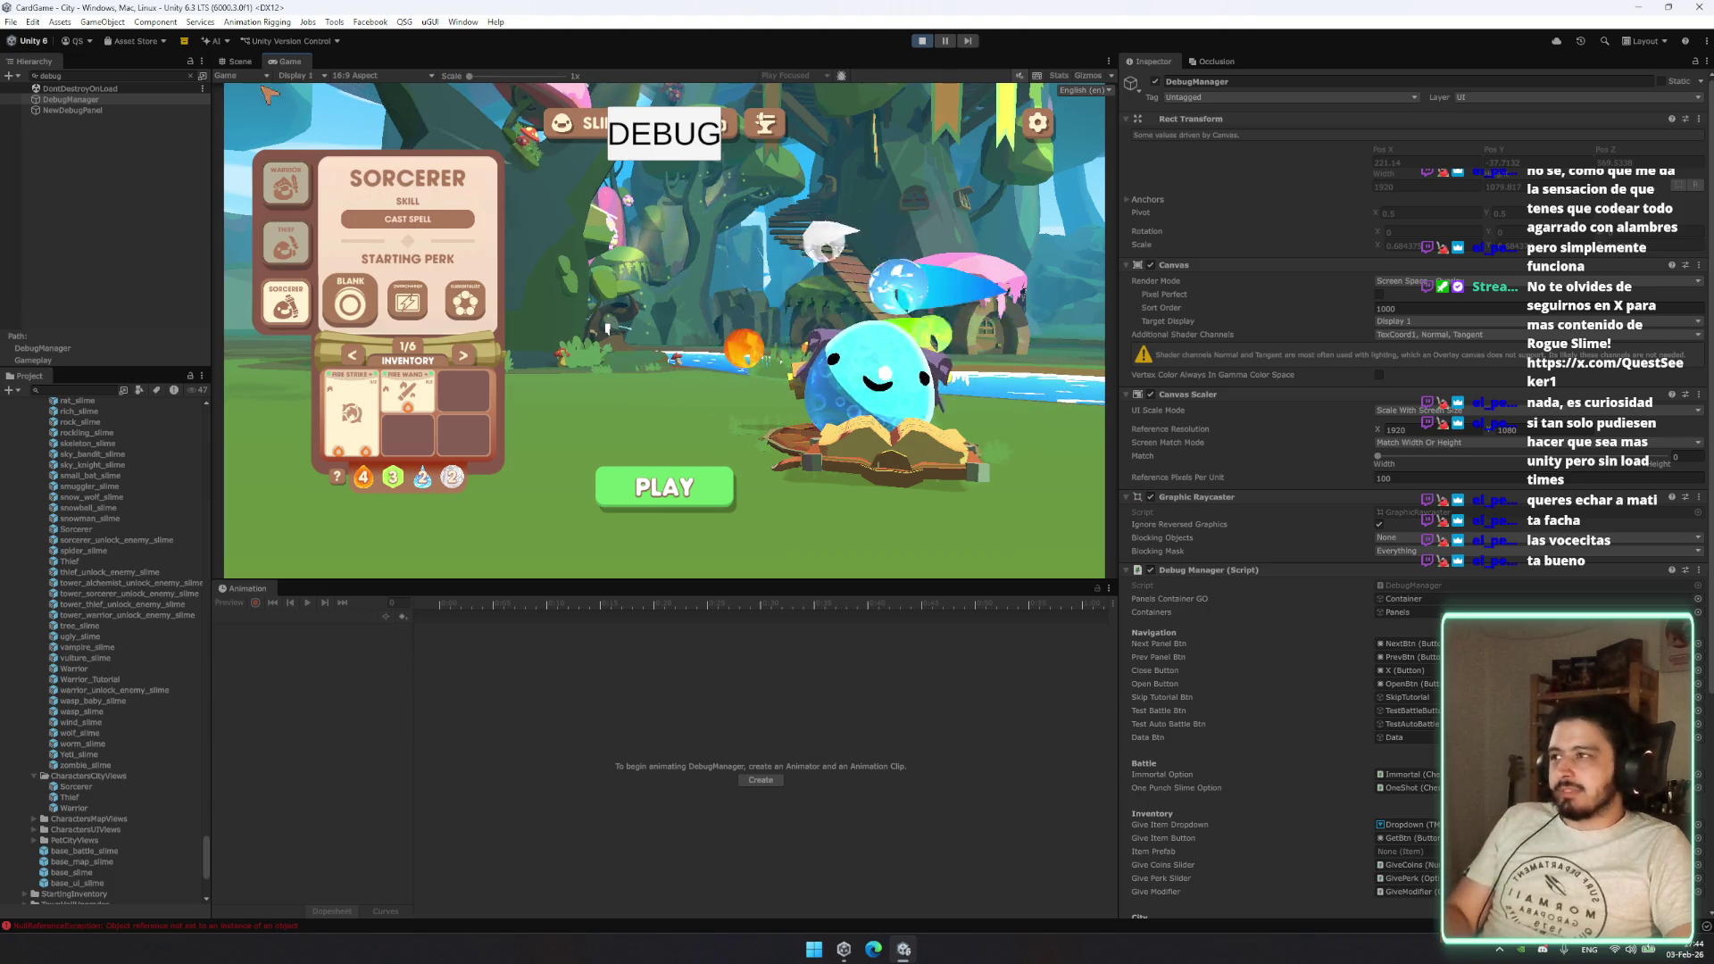
Step: In the Scene view, clear the 'debug' filter, orbit to the book and select GodRays
{"action": "left_click", "coordinate": [238, 61]}
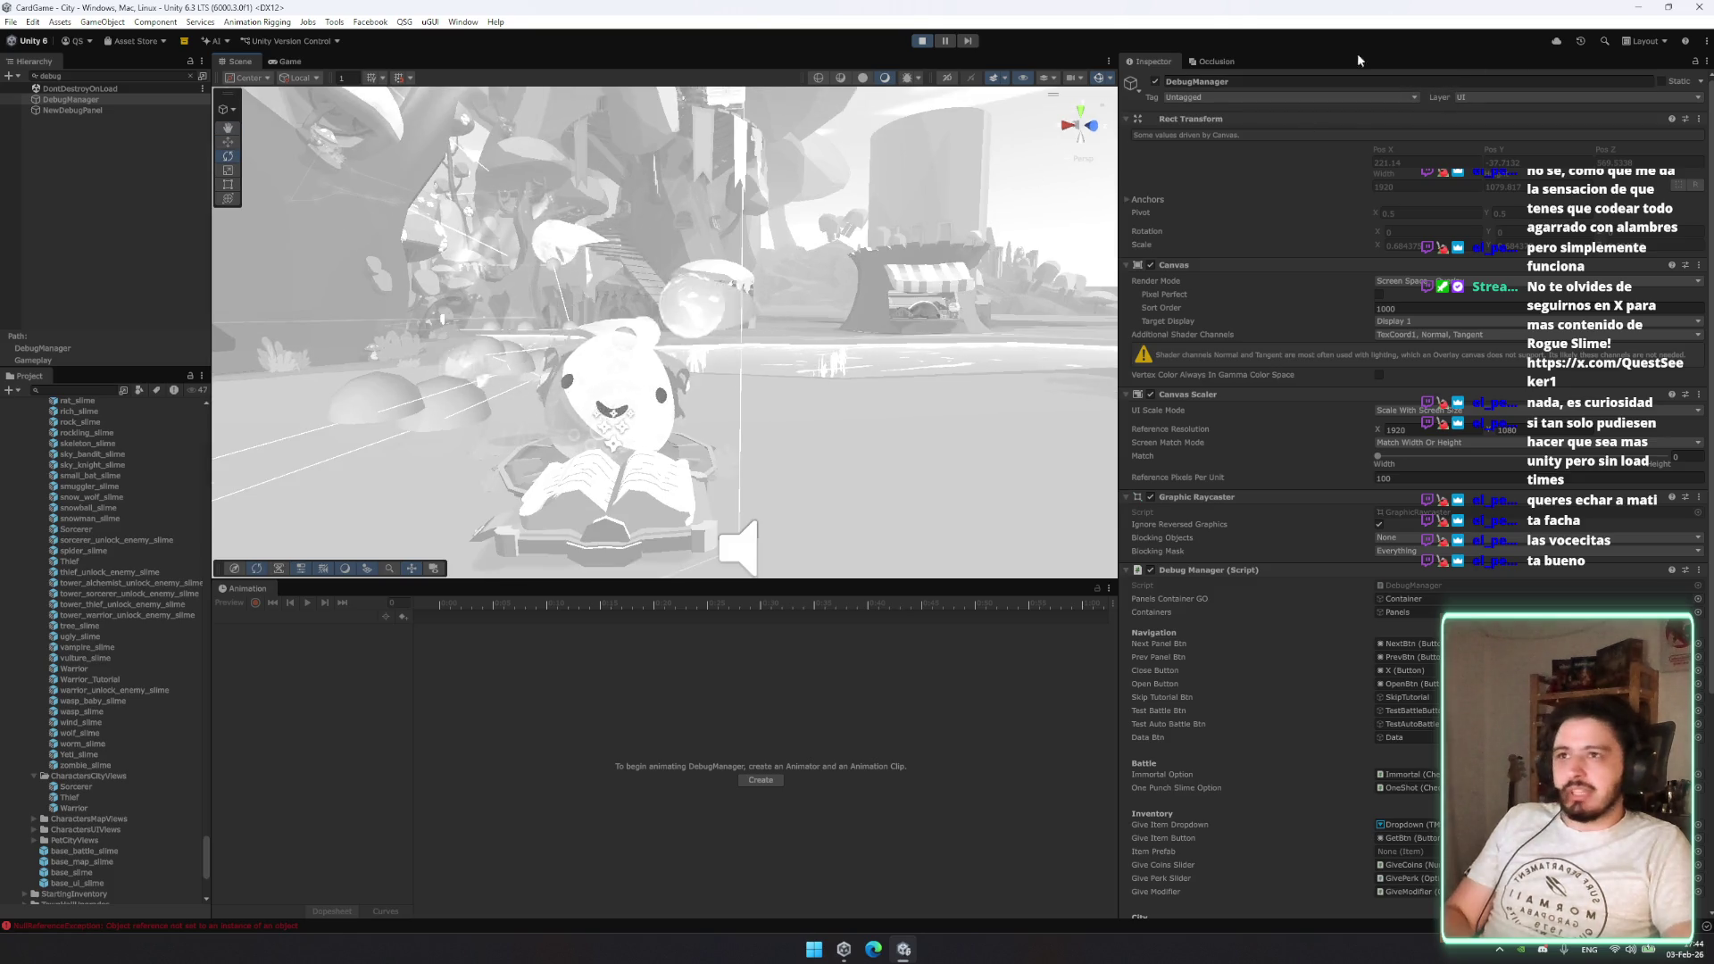
{"action": "left_click", "coordinate": [189, 76]}
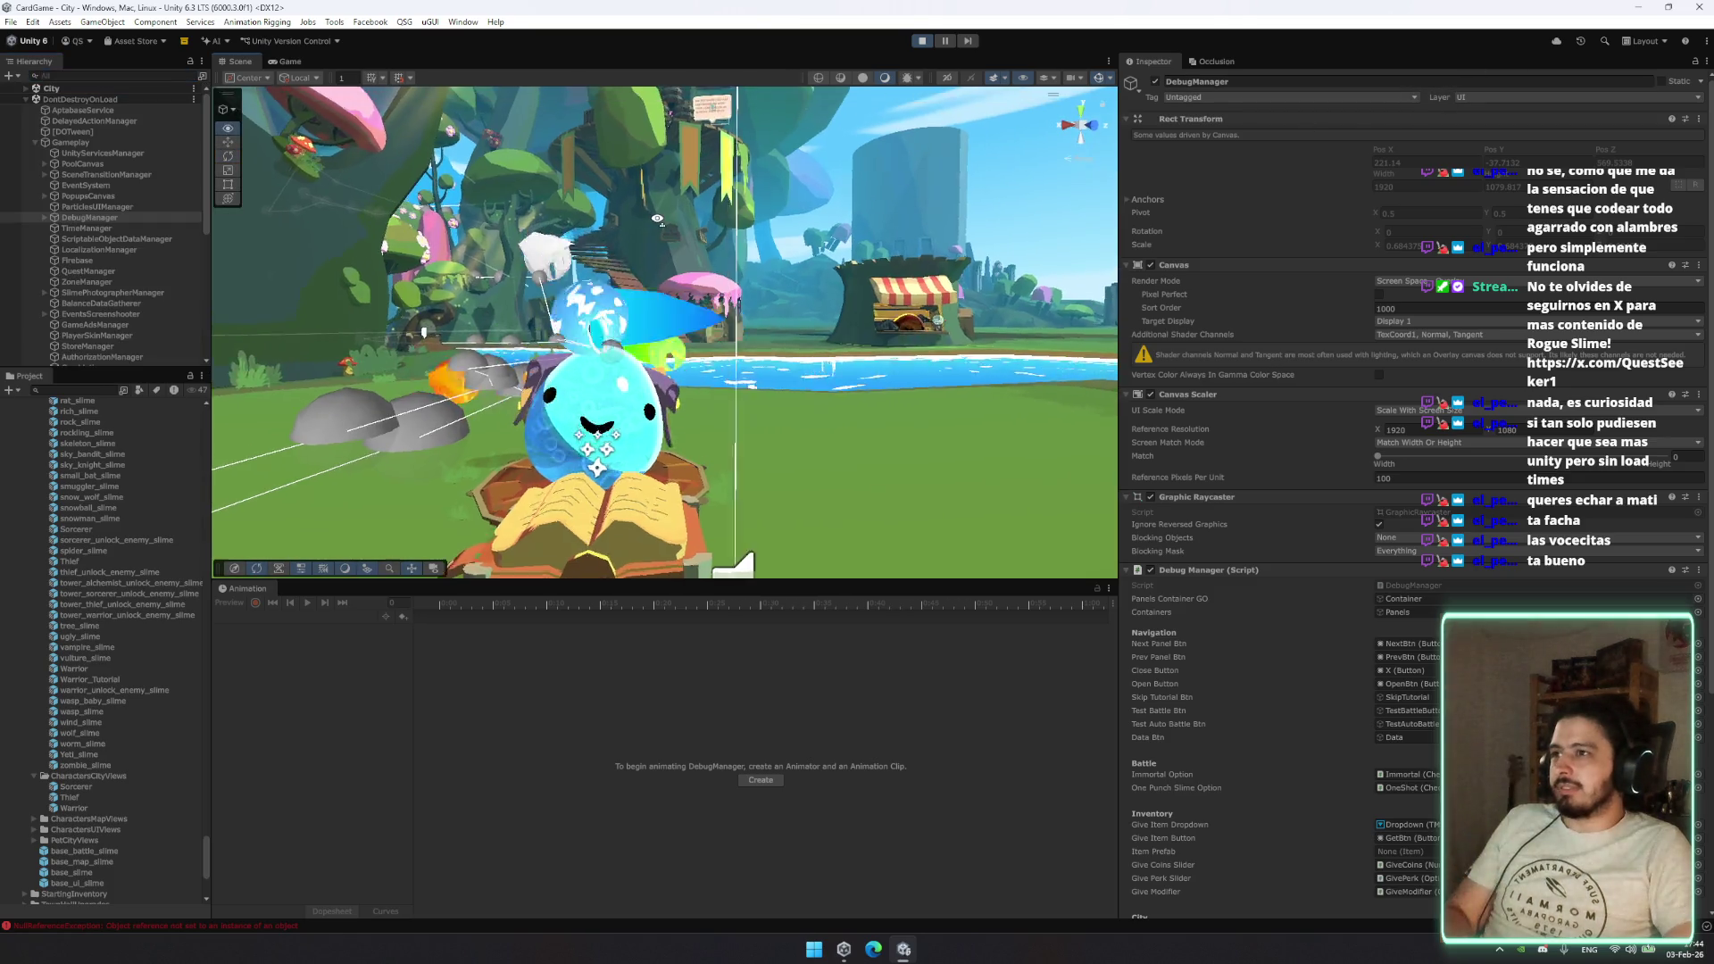
{"action": "mouse_move", "coordinate": [657, 217]}
{"action": "left_mouse_down"}
{"action": "mouse_move", "coordinate": [740, 144]}
{"action": "mouse_move", "coordinate": [1010, 160]}
{"action": "mouse_move", "coordinate": [1170, 137]}
{"action": "mouse_move", "coordinate": [1250, 168]}
{"action": "mouse_move", "coordinate": [720, 241]}
{"action": "mouse_move", "coordinate": [678, 294]}
{"action": "mouse_move", "coordinate": [660, 375]}
{"action": "left_mouse_up"}
{"action": "left_click", "coordinate": [660, 392]}
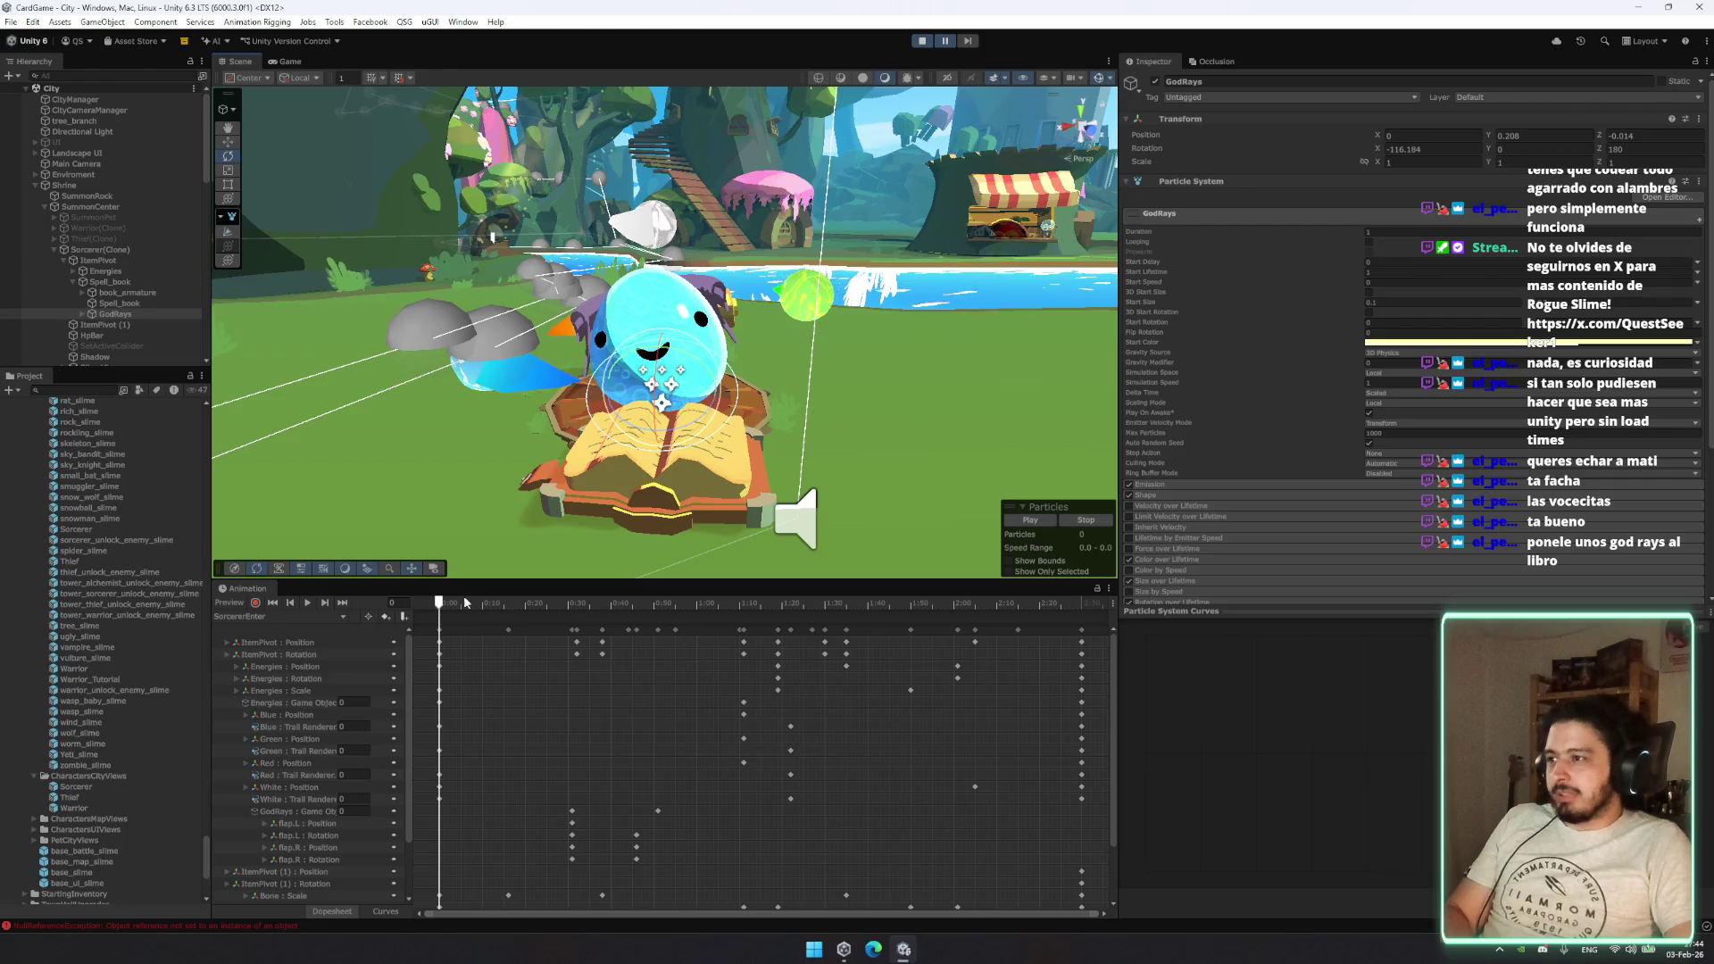
Step: Expand GodRays, select both Glow and GodRays, and return to the Game view
{"action": "scroll", "coordinate": [768, 382], "scroll_direction": "up", "scroll_amount": 3}
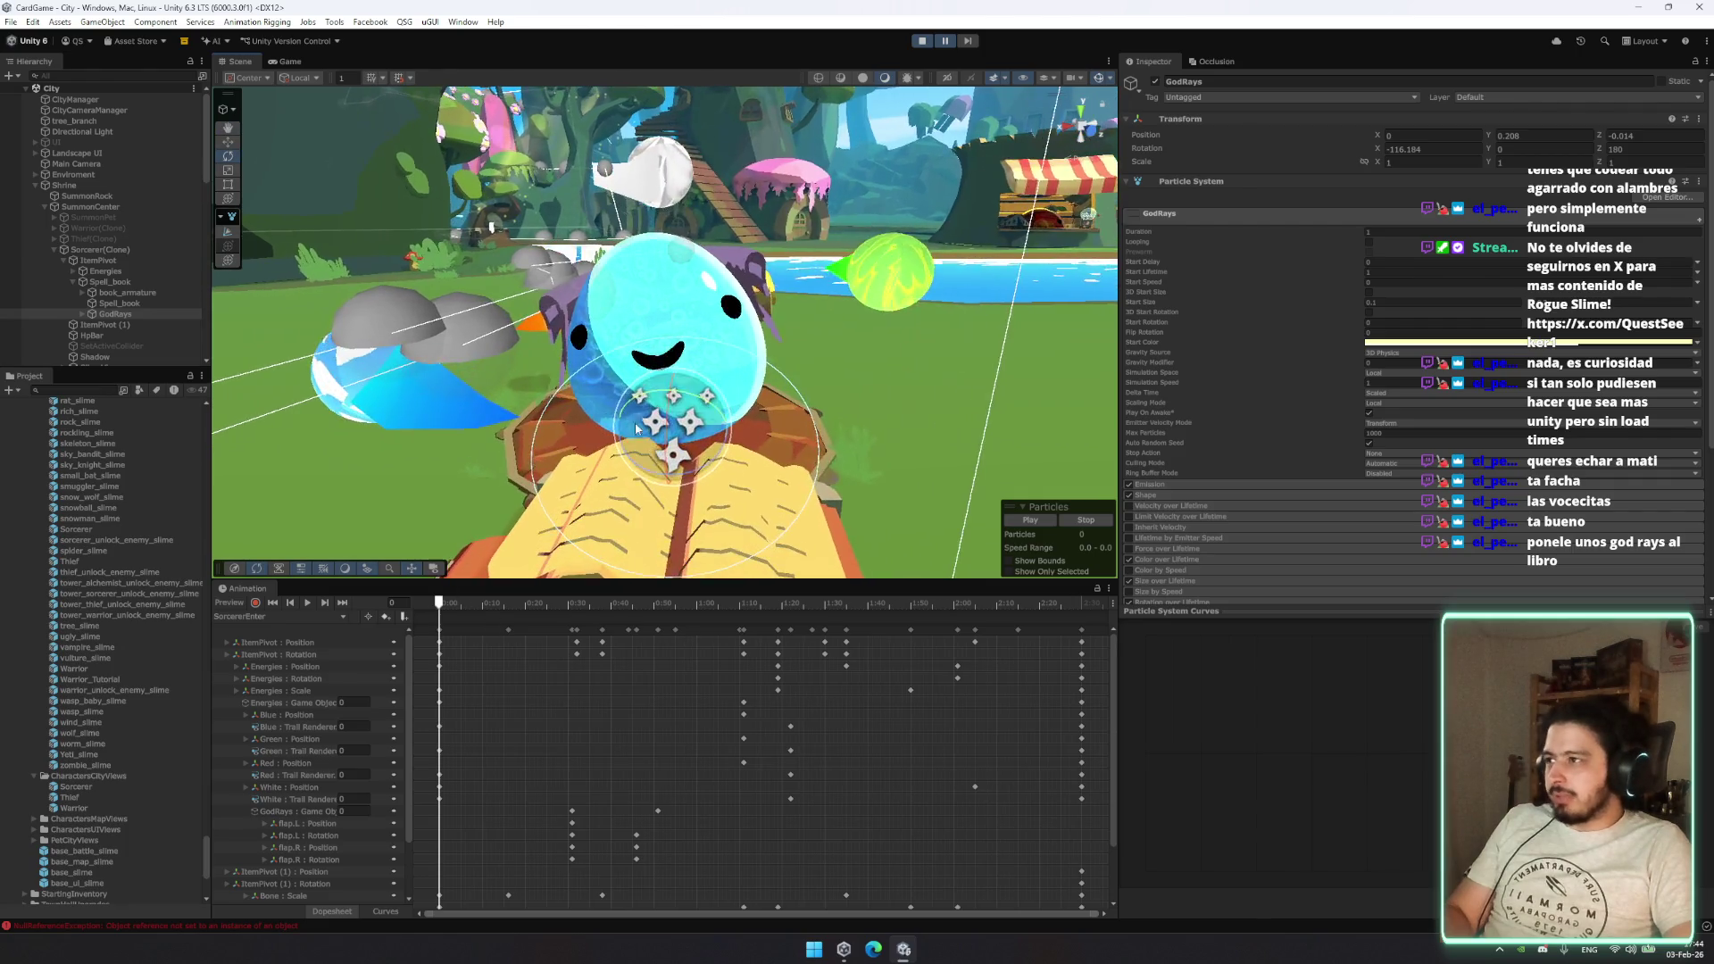
{"action": "left_click", "coordinate": [81, 314]}
{"action": "left_click", "coordinate": [116, 325]}
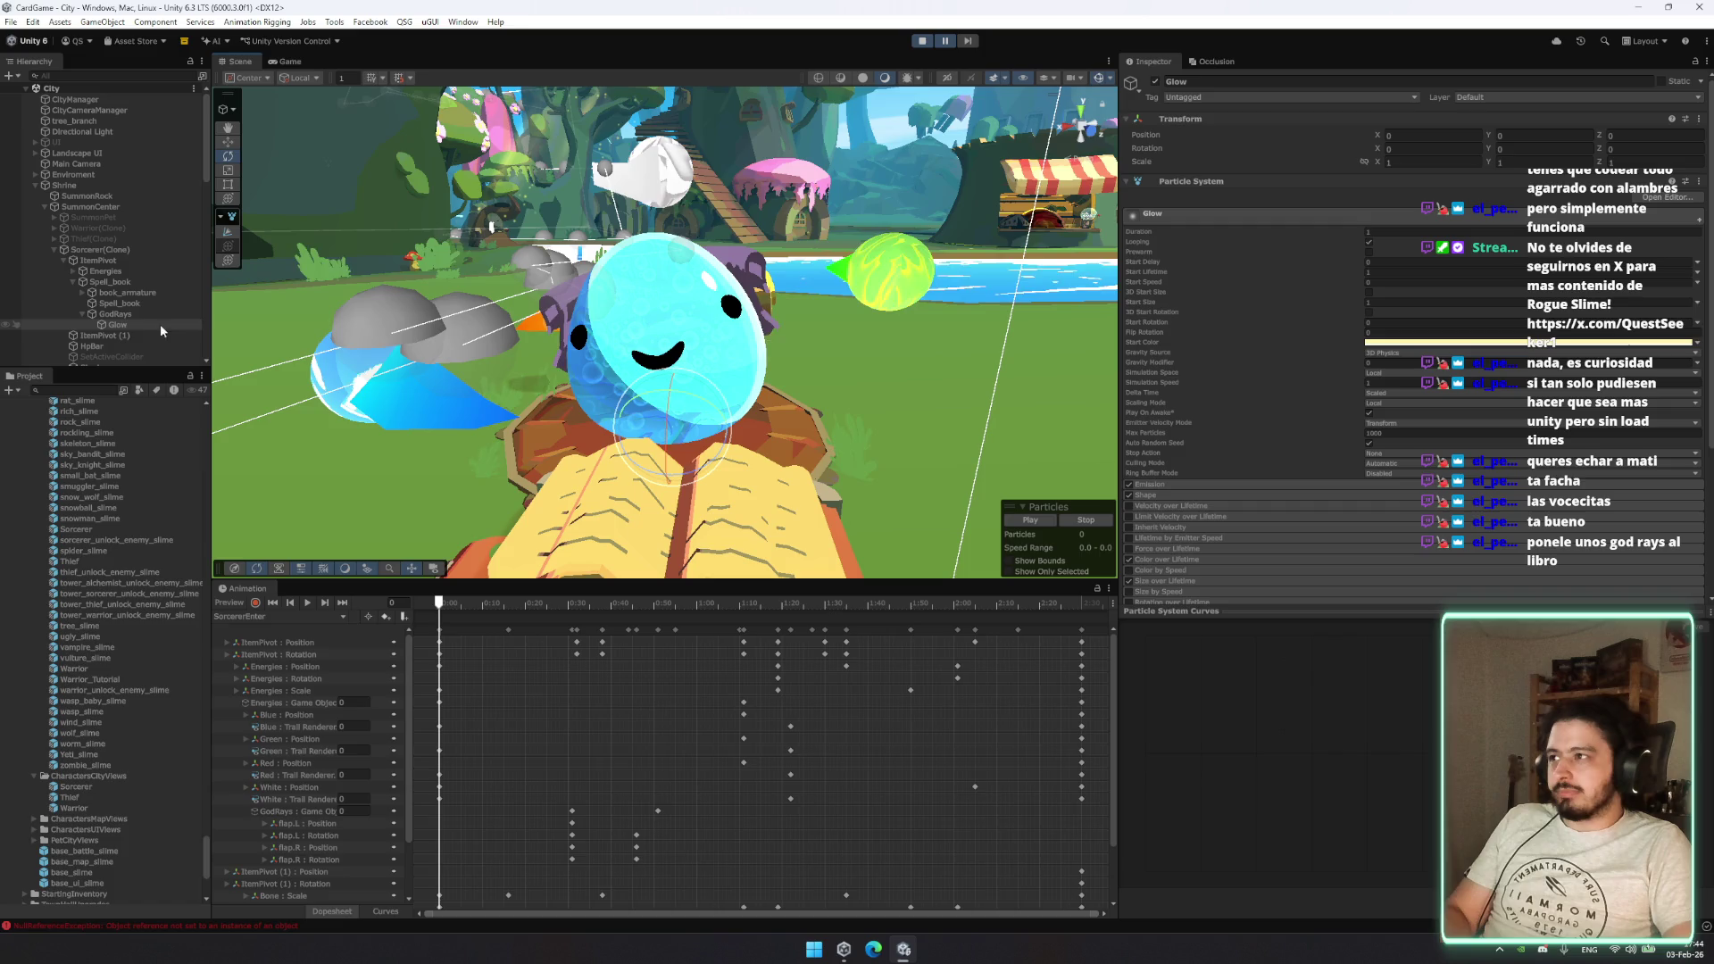
{"action": "left_click", "coordinate": [115, 314], "text": "ctrl"}
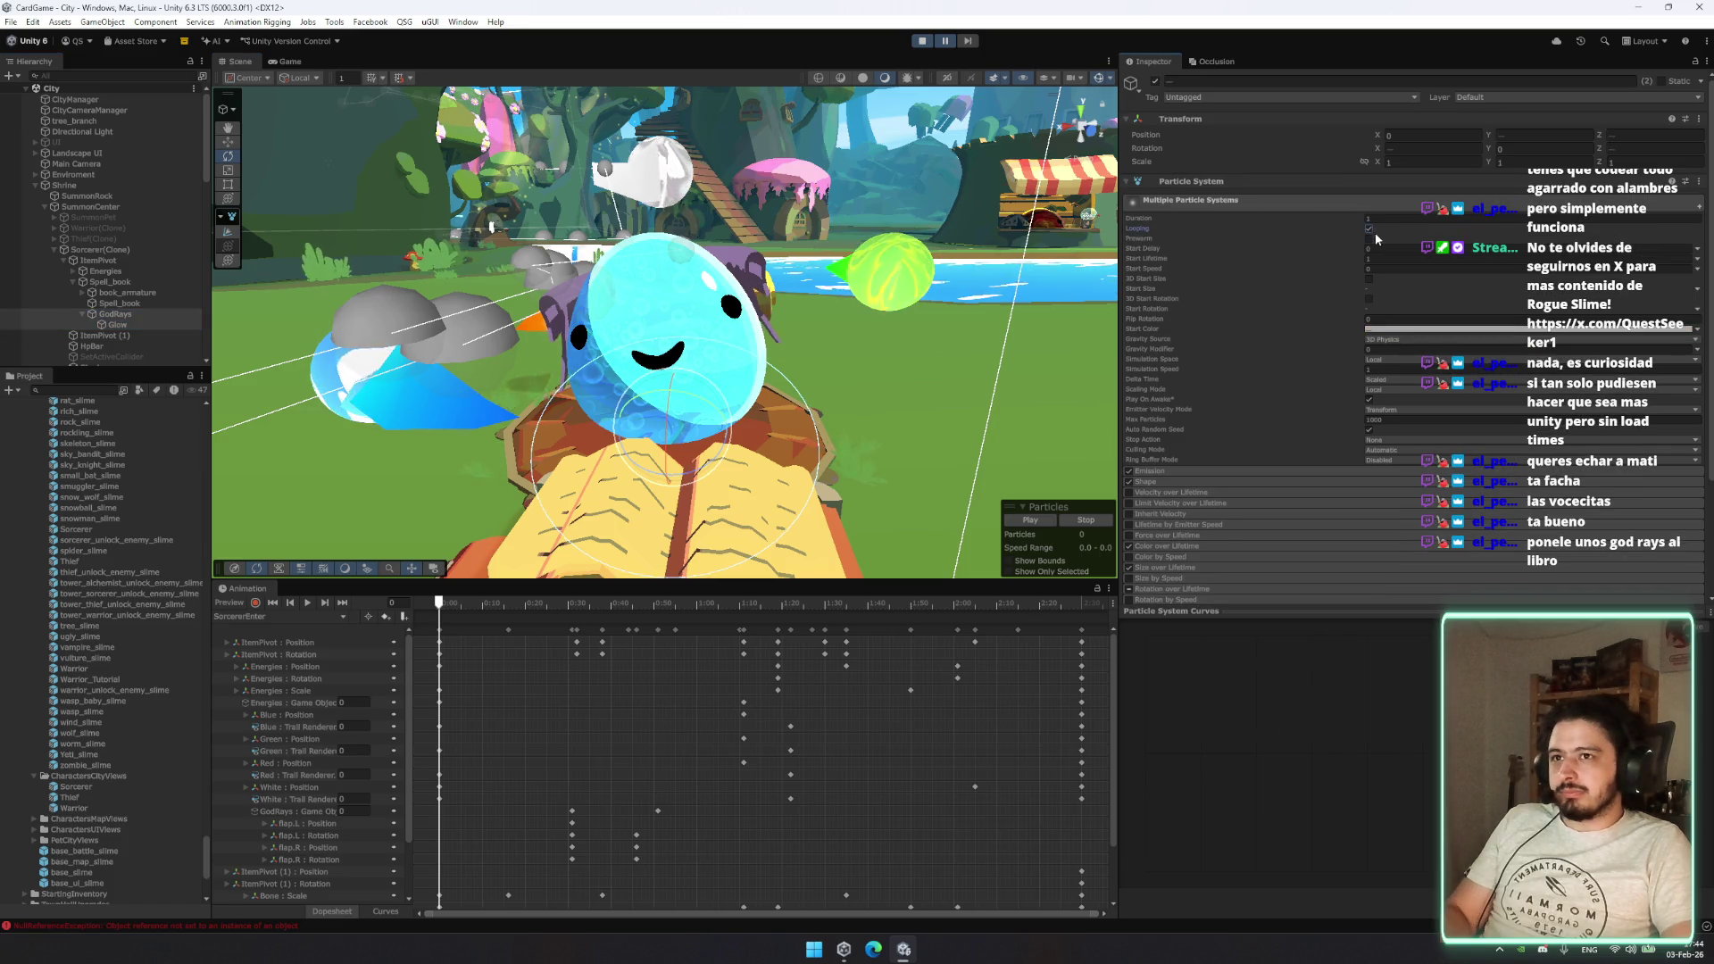
{"action": "left_click", "coordinate": [946, 42]}
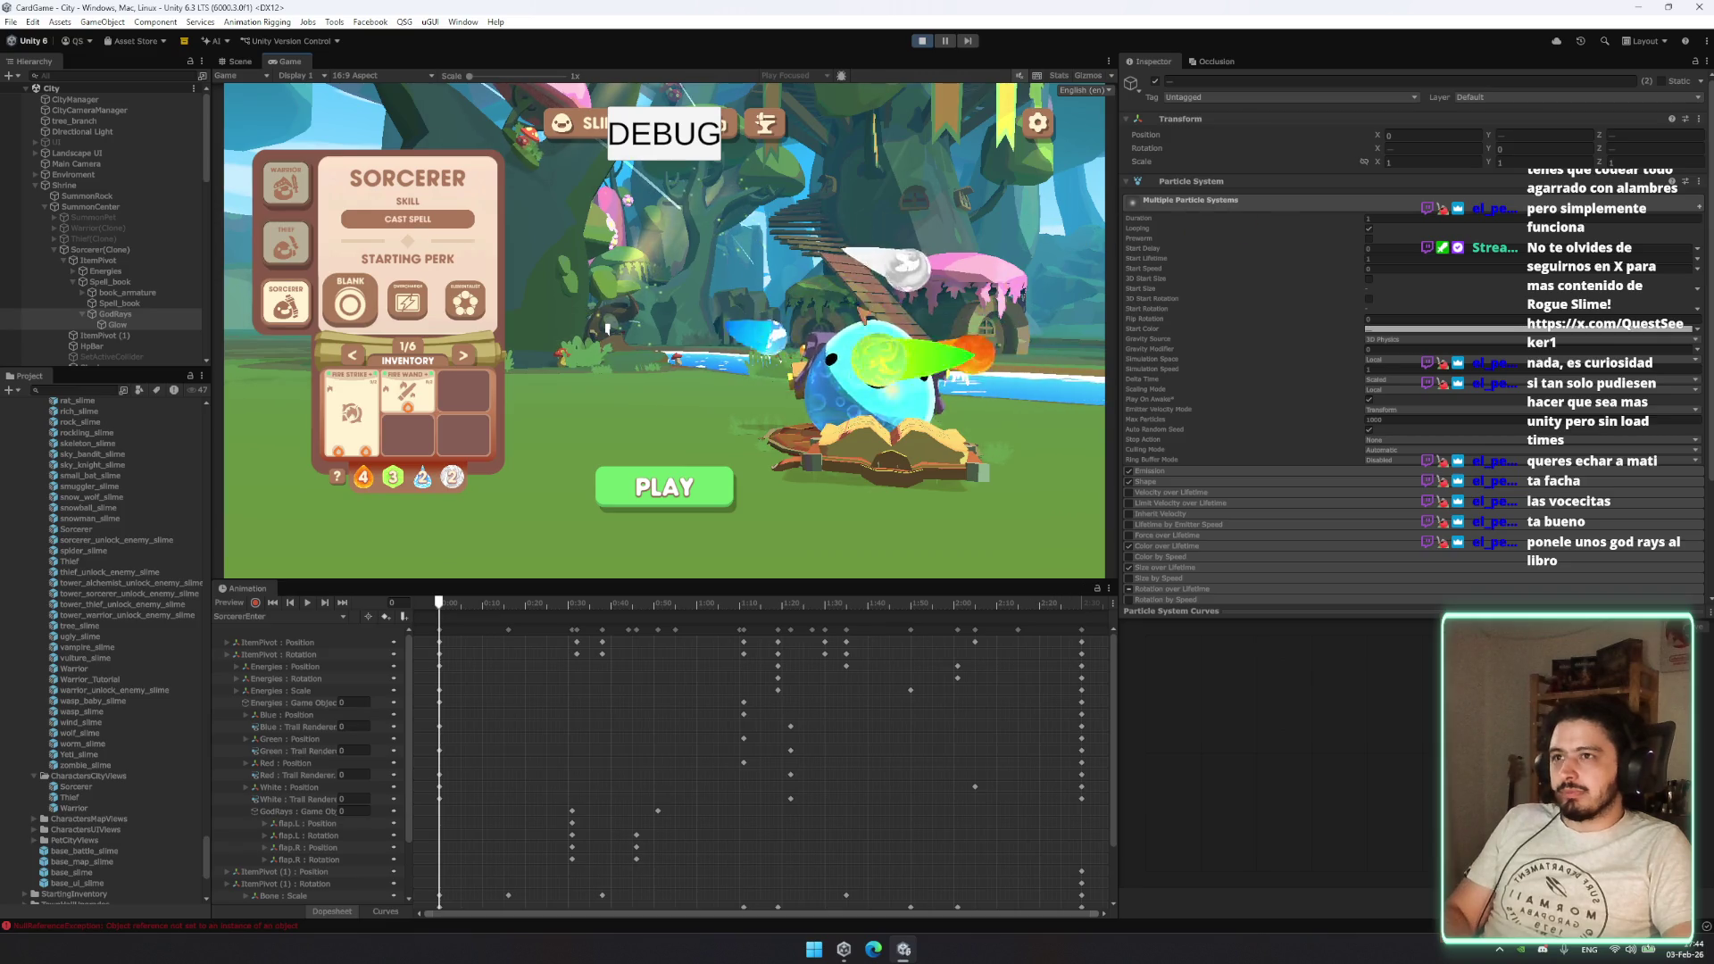
{"action": "left_click", "coordinate": [127, 325]}
{"action": "left_click", "coordinate": [121, 316]}
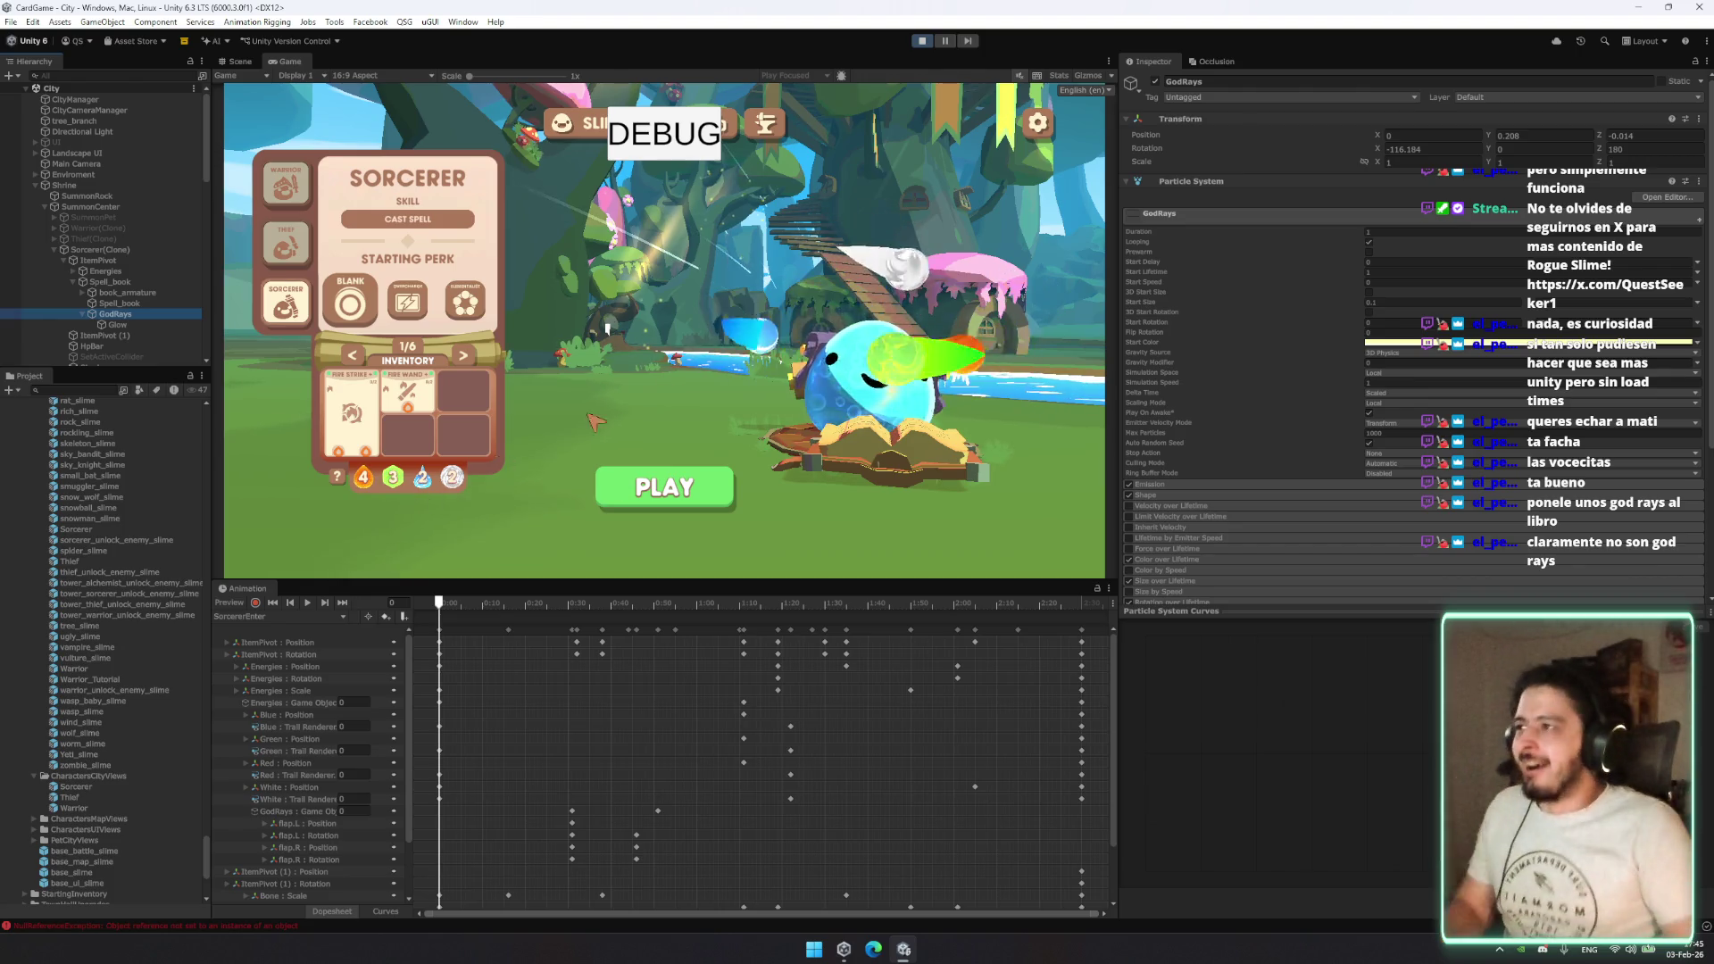
{"action": "left_click", "coordinate": [1139, 113]}
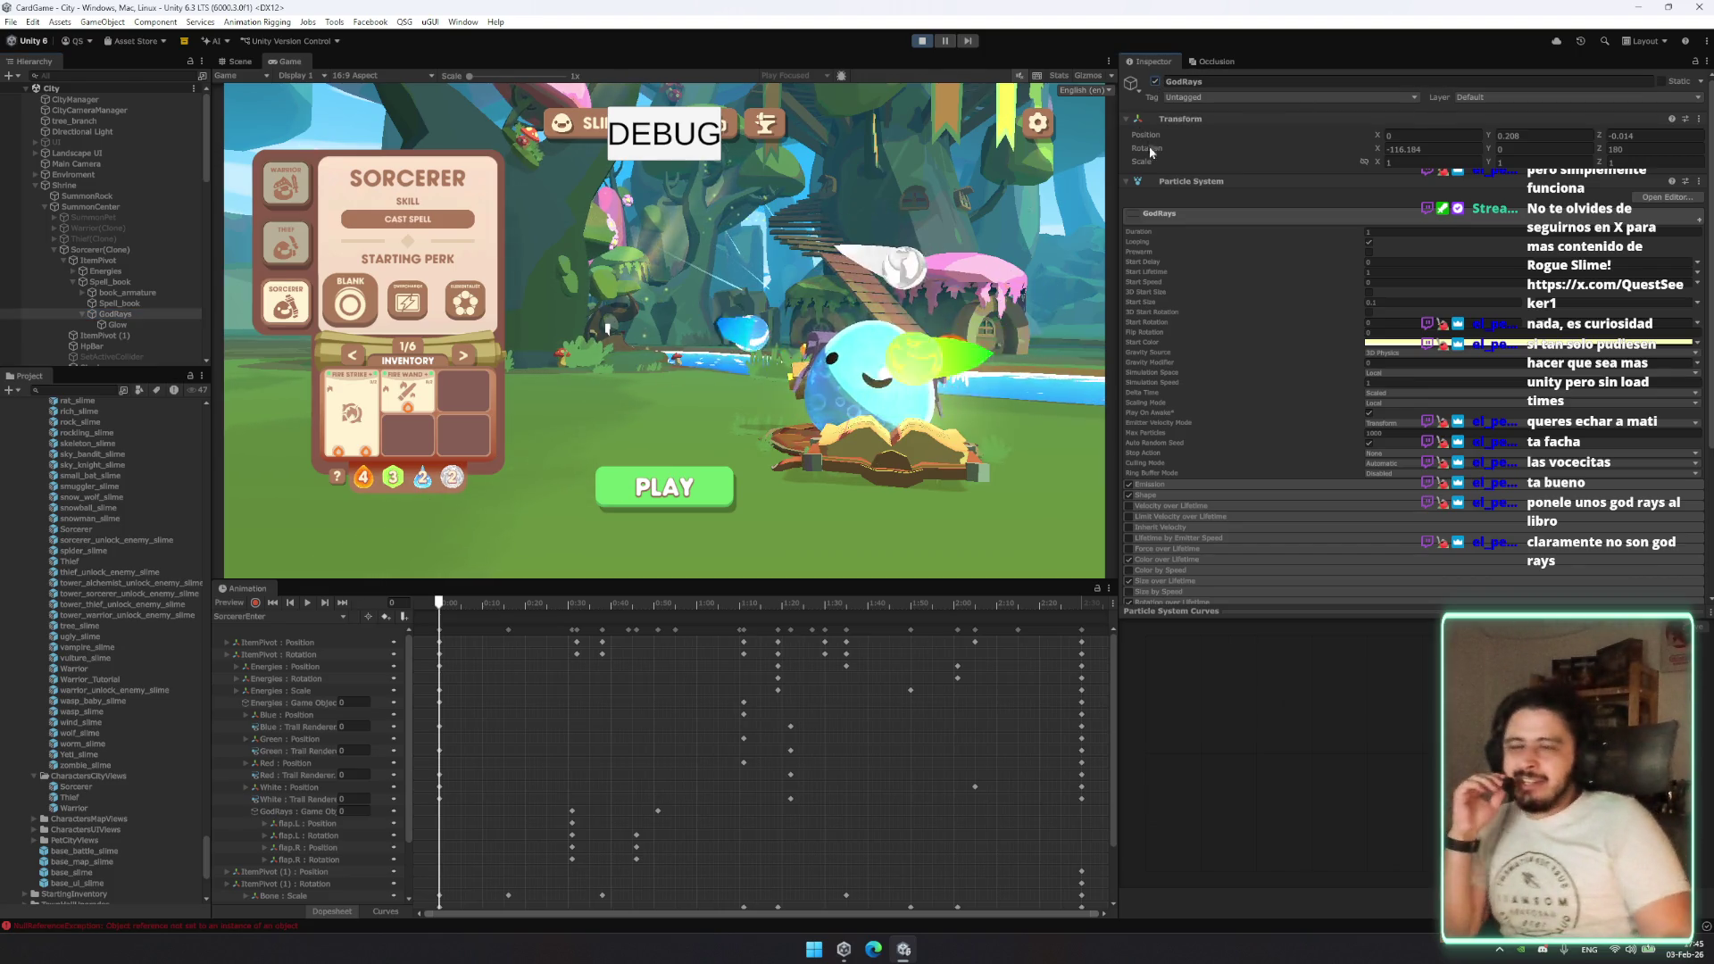